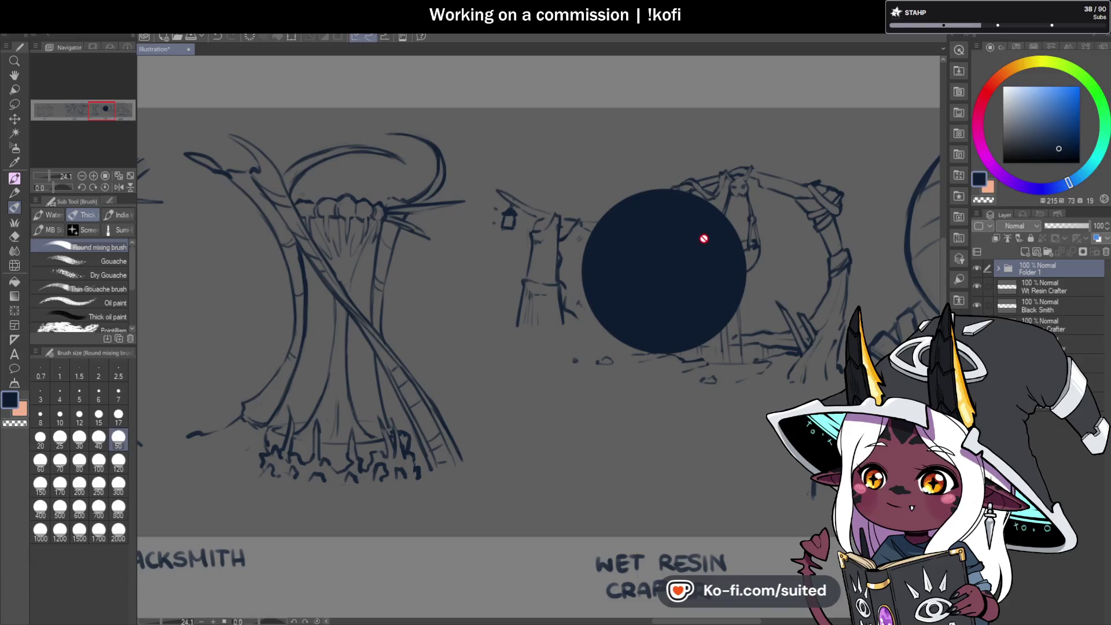
Nudge the dark circle left, then shrink the Wet Resin Crafter sketch and raise it
{"action": "mouse_move", "coordinate": [727, 283]}
{"action": "left_mouse_down"}
{"action": "mouse_move", "coordinate": [684, 271]}
{"action": "mouse_move", "coordinate": [737, 278]}
{"action": "mouse_move", "coordinate": [711, 295]}
{"action": "mouse_move", "coordinate": [710, 280]}
{"action": "left_mouse_up"}
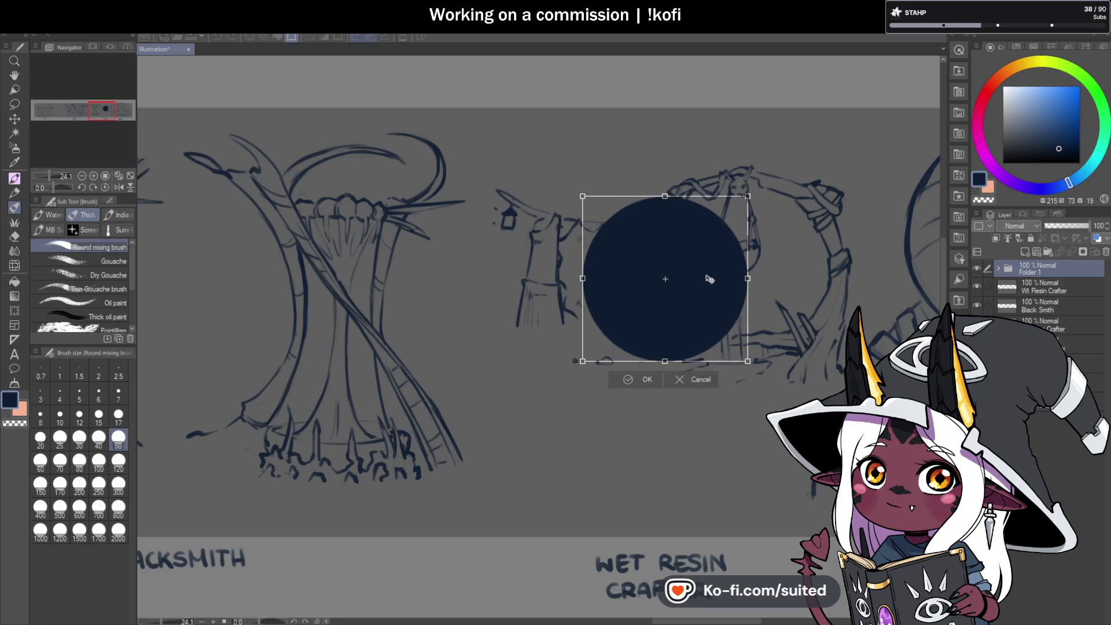
{"action": "left_click", "coordinate": [641, 382]}
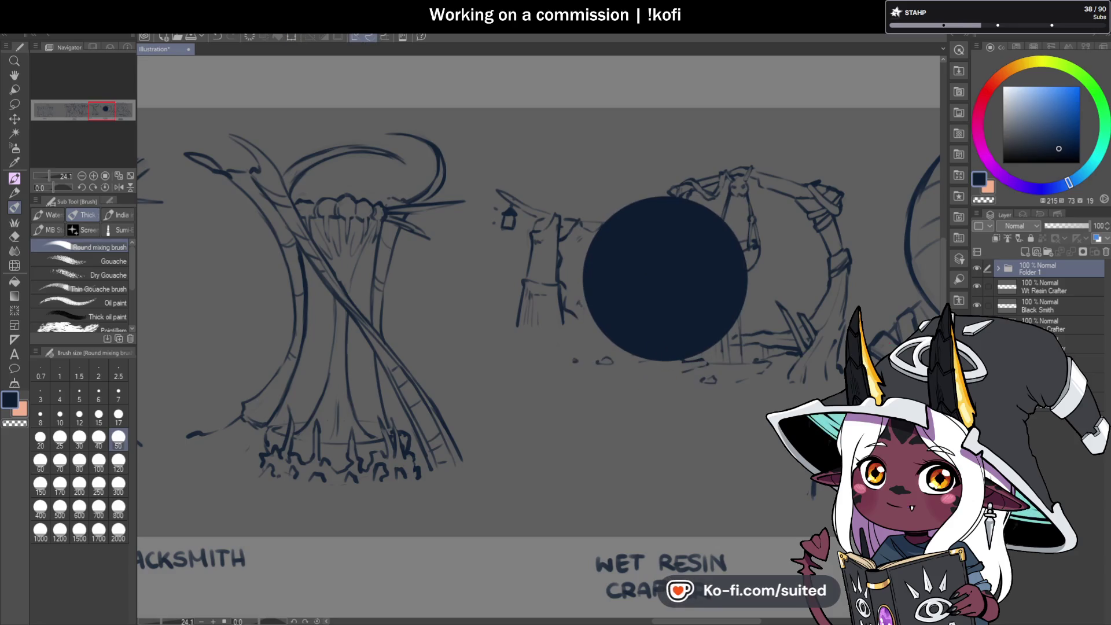
{"action": "left_click", "coordinate": [1041, 294]}
{"action": "key", "text": "ctrl+t"}
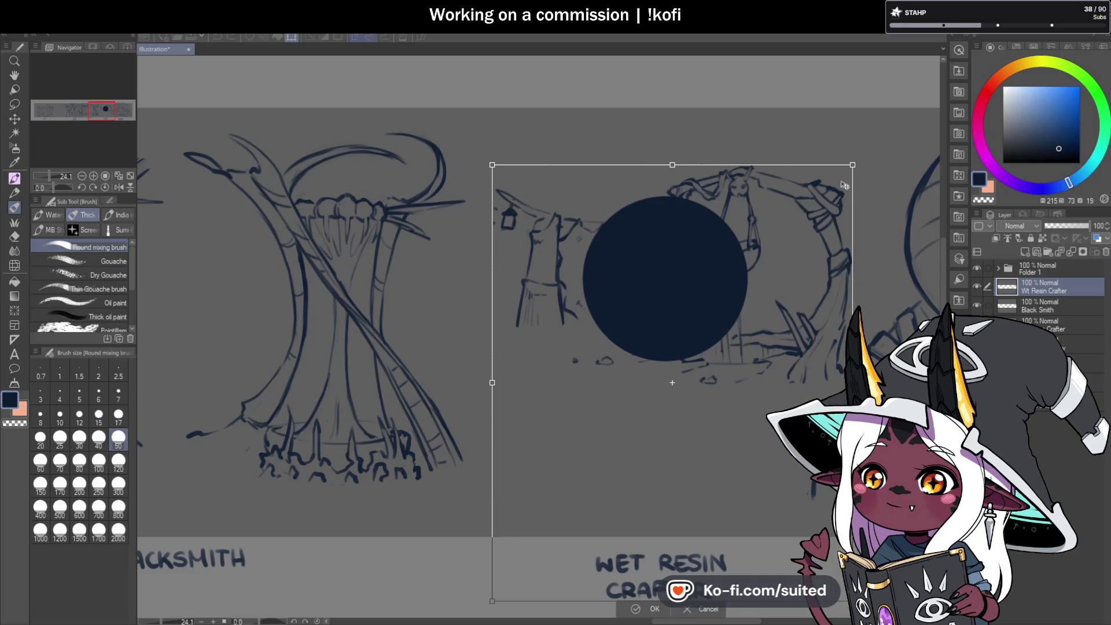
{"action": "left_click_drag", "start_coordinate": [853, 165], "coordinate": [815, 210]}
{"action": "left_click_drag", "start_coordinate": [765, 411], "coordinate": [773, 319]}
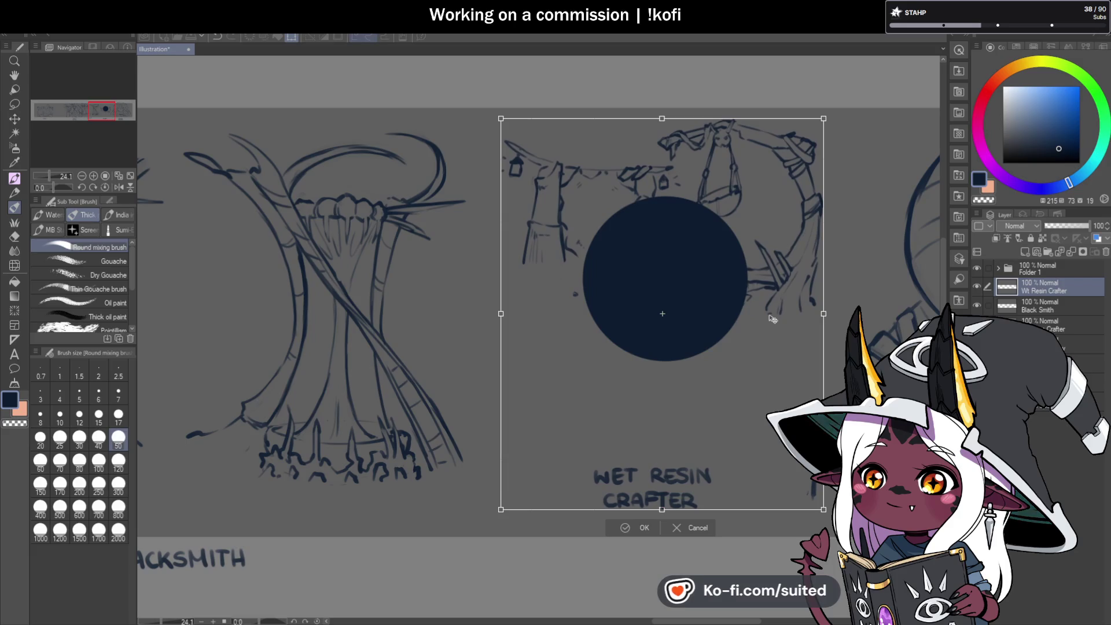
{"action": "left_click", "coordinate": [642, 527]}
Move Folder 1's dark circle higher above the Wet Resin Crafter sketch
{"action": "left_click", "coordinate": [1041, 269]}
{"action": "key", "text": "ctrl+t"}
{"action": "mouse_move", "coordinate": [672, 344]}
{"action": "left_mouse_down"}
{"action": "mouse_move", "coordinate": [677, 285]}
{"action": "mouse_move", "coordinate": [646, 280]}
{"action": "mouse_move", "coordinate": [683, 266]}
{"action": "mouse_move", "coordinate": [588, 269]}
{"action": "mouse_move", "coordinate": [750, 269]}
{"action": "mouse_move", "coordinate": [685, 274]}
{"action": "left_mouse_up"}
{"action": "left_click", "coordinate": [648, 320]}
{"action": "scroll", "coordinate": [650, 381], "scroll_direction": "down", "scroll_amount": 2}
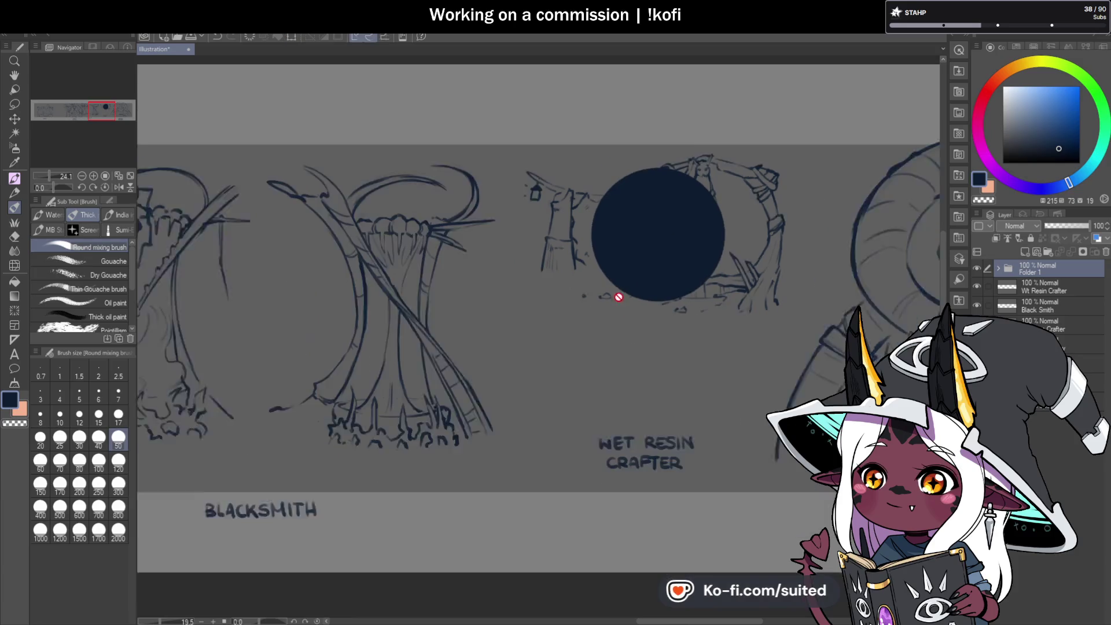
Lasso the WET RESIN CRAFTER label and lower it to line up with BLACKSMITH
{"action": "scroll", "coordinate": [650, 381], "scroll_direction": "down", "scroll_amount": 1}
{"action": "left_click", "coordinate": [1030, 287]}
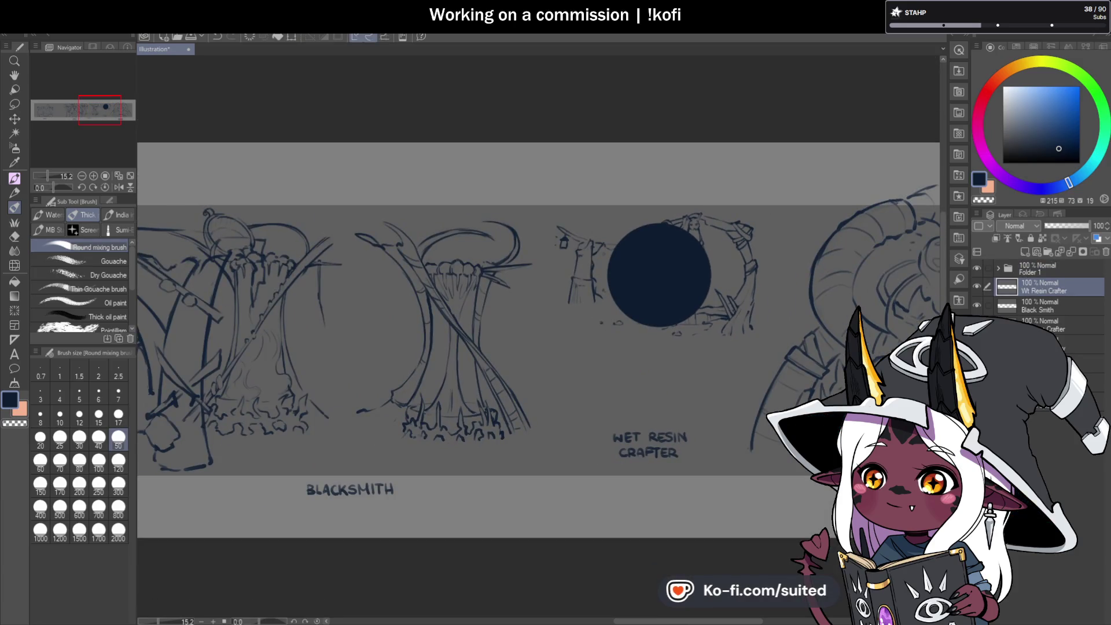
{"action": "key", "text": "m"}
{"action": "mouse_move", "coordinate": [679, 417]}
{"action": "left_mouse_down"}
{"action": "mouse_move", "coordinate": [605, 463]}
{"action": "mouse_move", "coordinate": [723, 458]}
{"action": "mouse_move", "coordinate": [712, 425]}
{"action": "mouse_move", "coordinate": [717, 496]}
{"action": "left_mouse_up"}
{"action": "key", "text": "ctrl+t"}
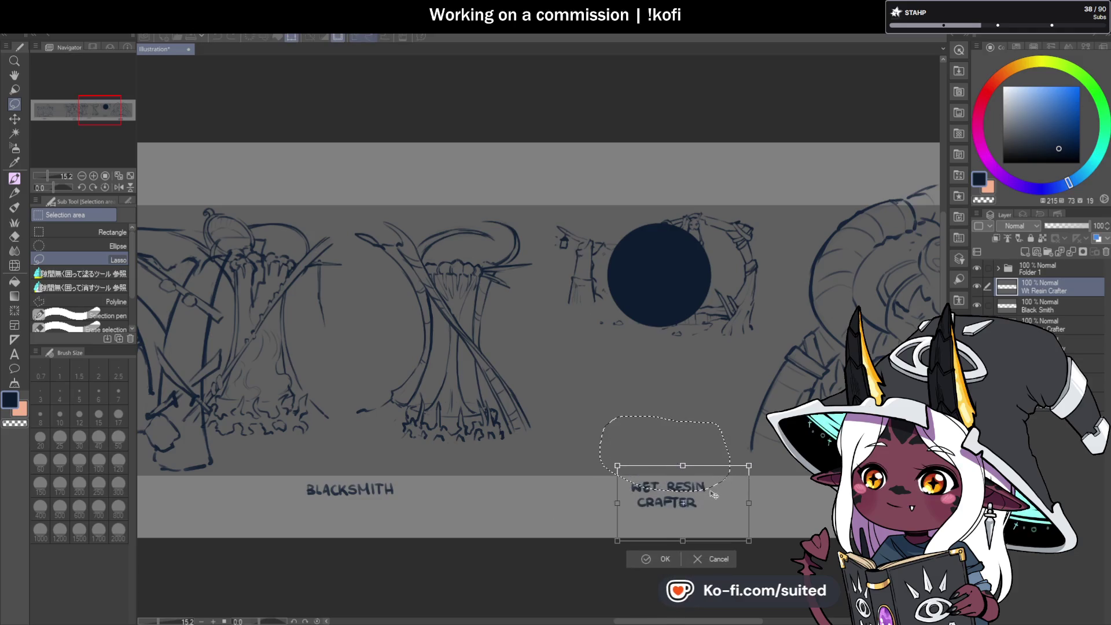
{"action": "left_click", "coordinate": [667, 560]}
Hide Folder 1 with the dark circle and select the Black Smith layer
{"action": "left_click", "coordinate": [978, 268]}
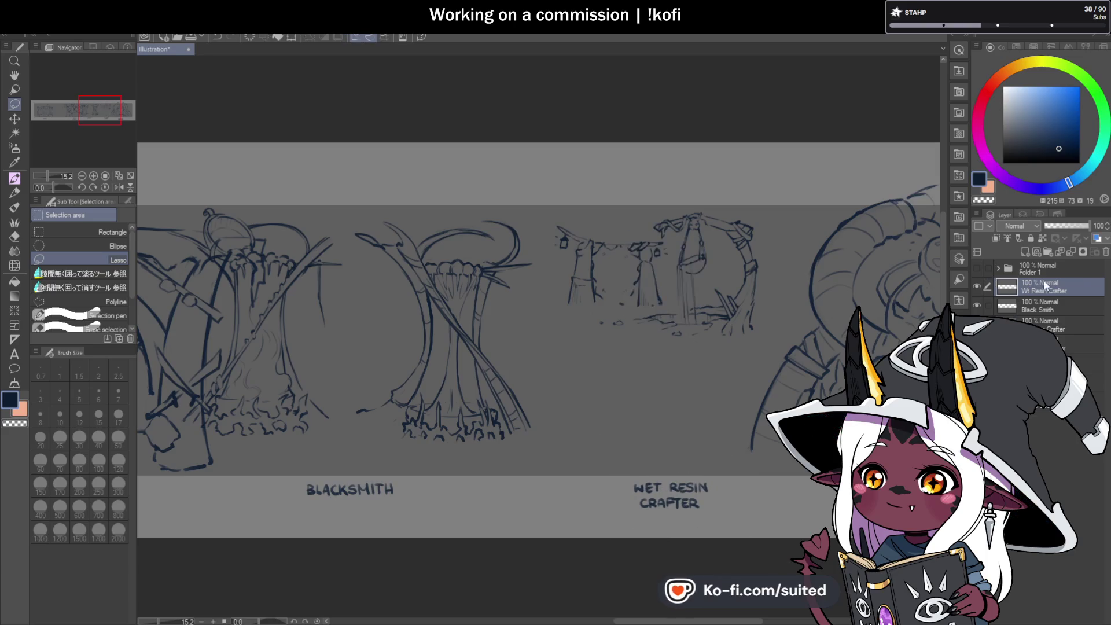
{"action": "scroll", "coordinate": [677, 289], "scroll_direction": "down", "scroll_amount": 3}
{"action": "scroll", "coordinate": [631, 289], "scroll_direction": "down", "scroll_amount": 1}
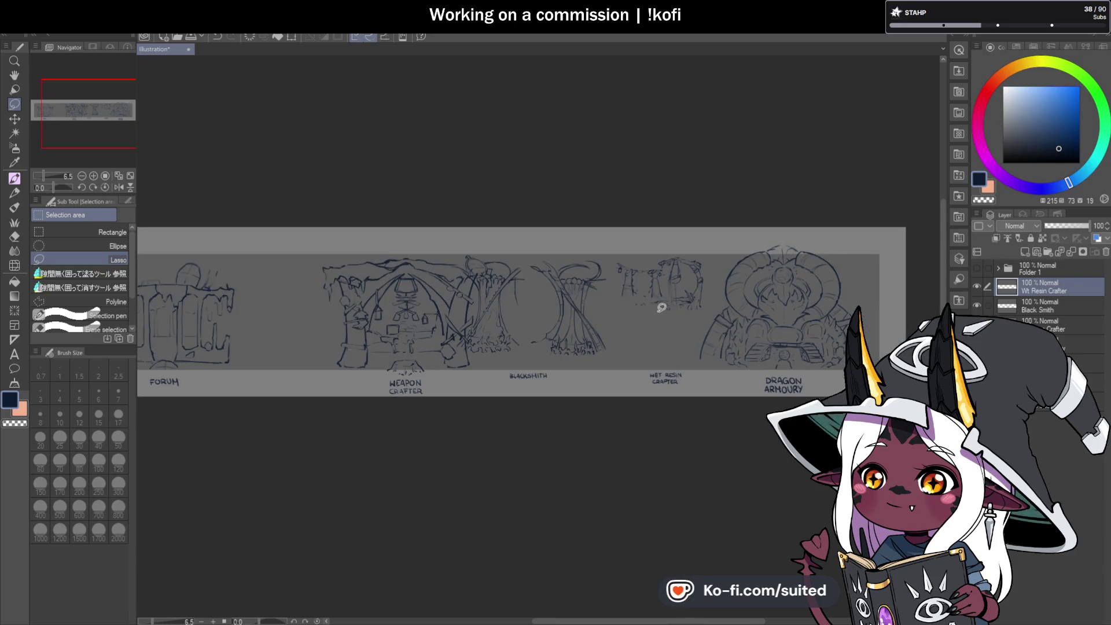
{"action": "scroll", "coordinate": [735, 275], "scroll_direction": "down", "scroll_amount": 1}
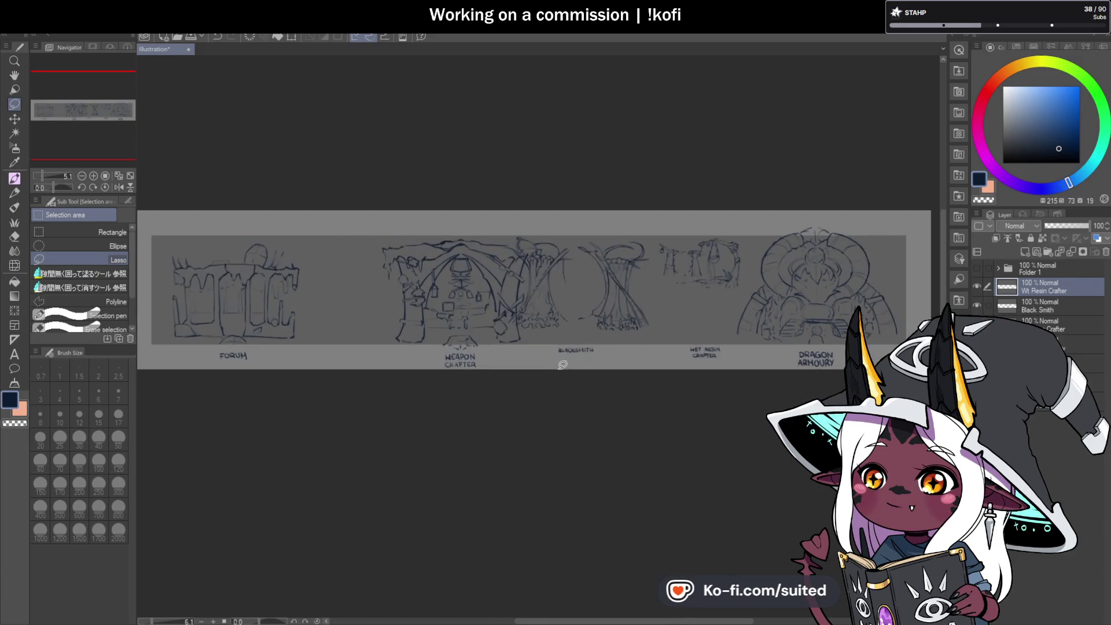
{"action": "left_click", "coordinate": [1039, 307]}
{"action": "scroll", "coordinate": [573, 301], "scroll_direction": "up", "scroll_amount": 1}
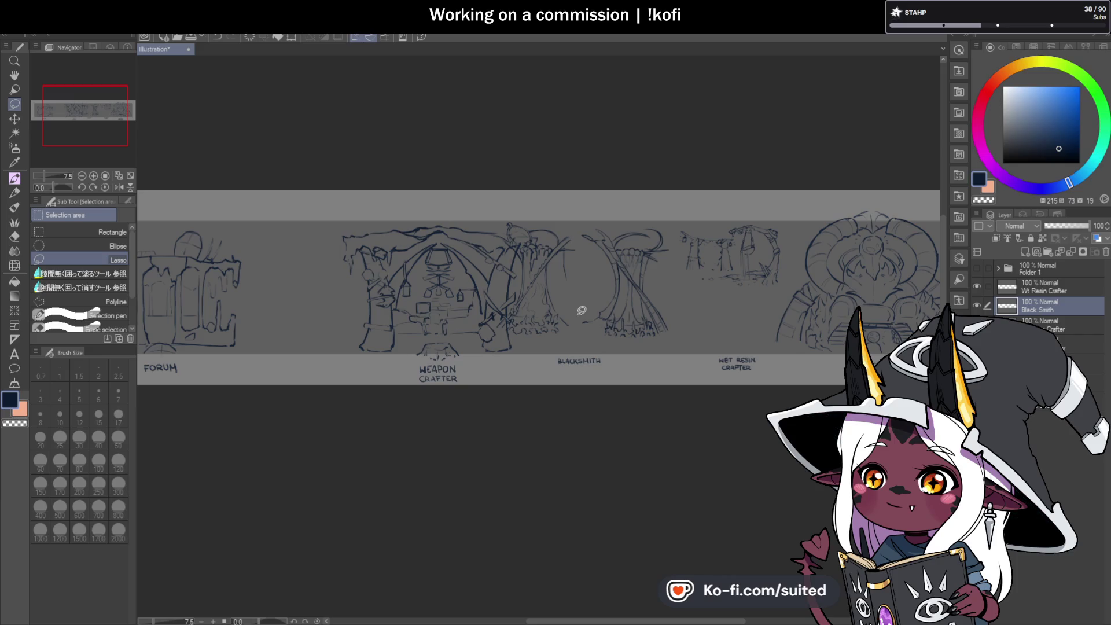
Resize the Blacksmith tree sketch slightly smaller and nudge it between Weapon Crafter and Wet Resin Crafter
{"action": "key", "text": "ctrl+t"}
{"action": "mouse_move", "coordinate": [604, 311]}
{"action": "left_mouse_down"}
{"action": "mouse_move", "coordinate": [610, 301]}
{"action": "mouse_move", "coordinate": [600, 308]}
{"action": "left_mouse_up"}
{"action": "left_click_drag", "start_coordinate": [665, 220], "coordinate": [670, 220]}
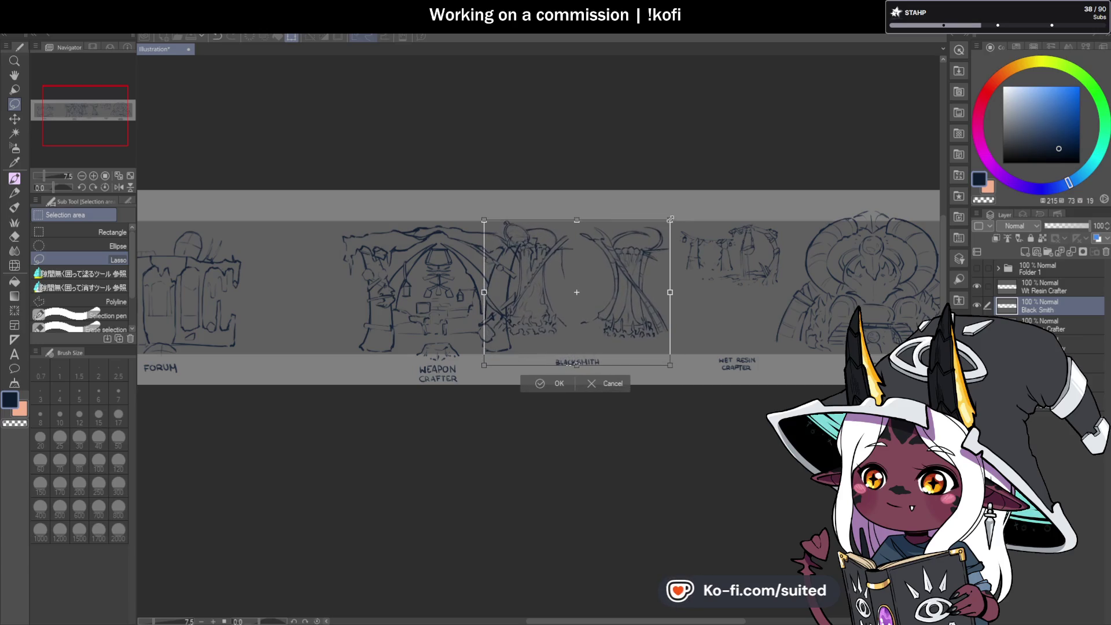
{"action": "left_click_drag", "start_coordinate": [640, 273], "coordinate": [650, 256]}
{"action": "left_click_drag", "start_coordinate": [679, 202], "coordinate": [674, 207]}
{"action": "left_click_drag", "start_coordinate": [635, 263], "coordinate": [638, 261]}
{"action": "left_click_drag", "start_coordinate": [591, 291], "coordinate": [598, 302]}
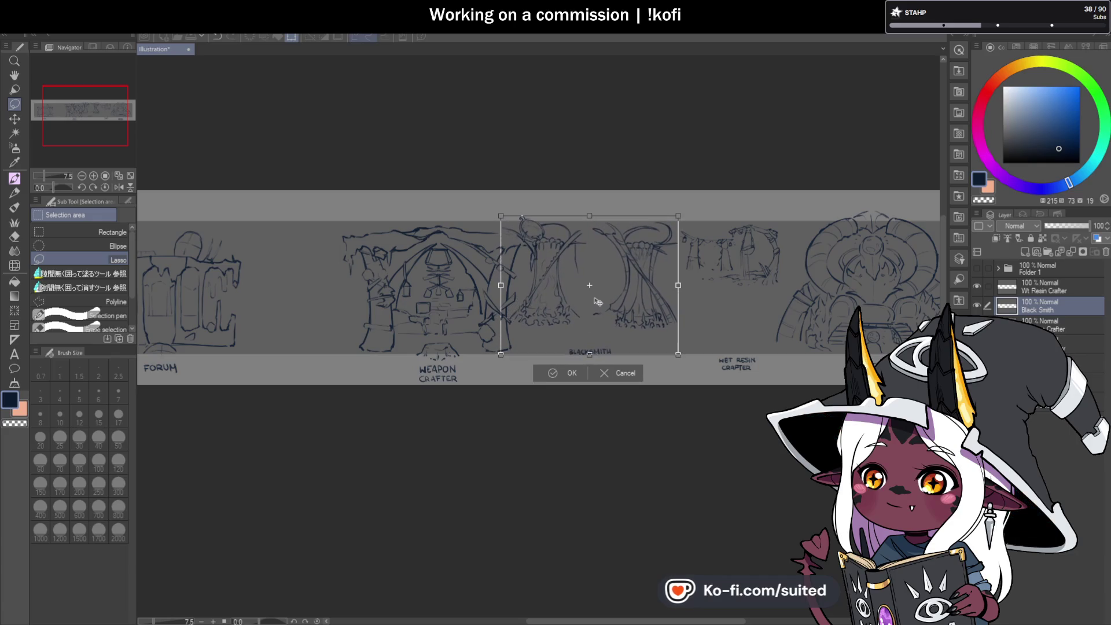
{"action": "left_click", "coordinate": [560, 367]}
{"action": "scroll", "coordinate": [639, 279], "scroll_direction": "down", "scroll_amount": 1}
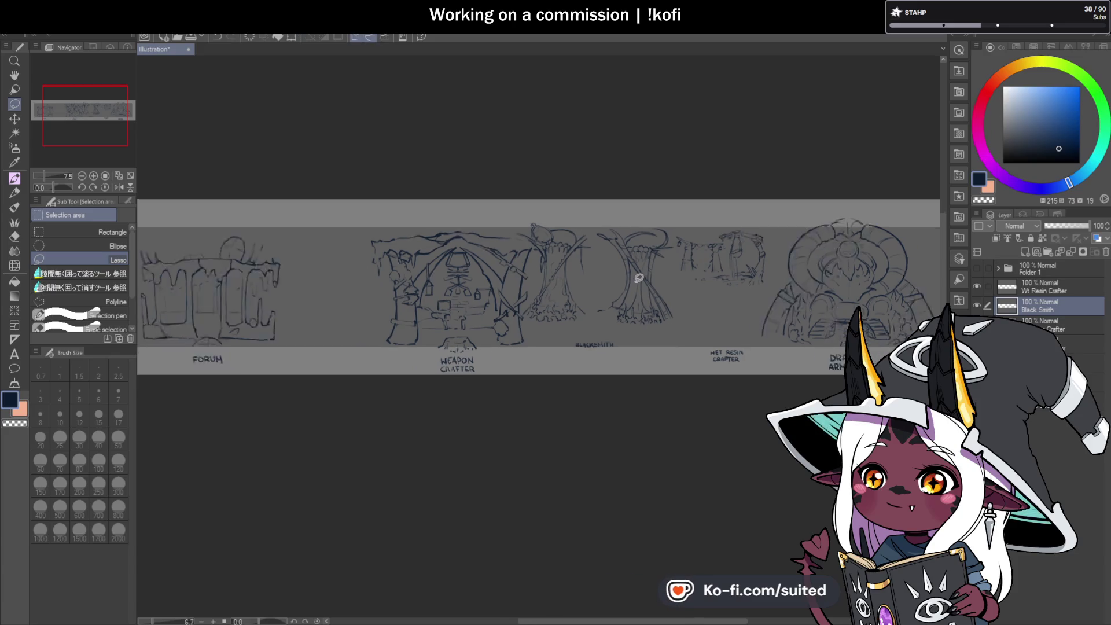
{"action": "scroll", "coordinate": [583, 368], "scroll_direction": "down", "scroll_amount": 1}
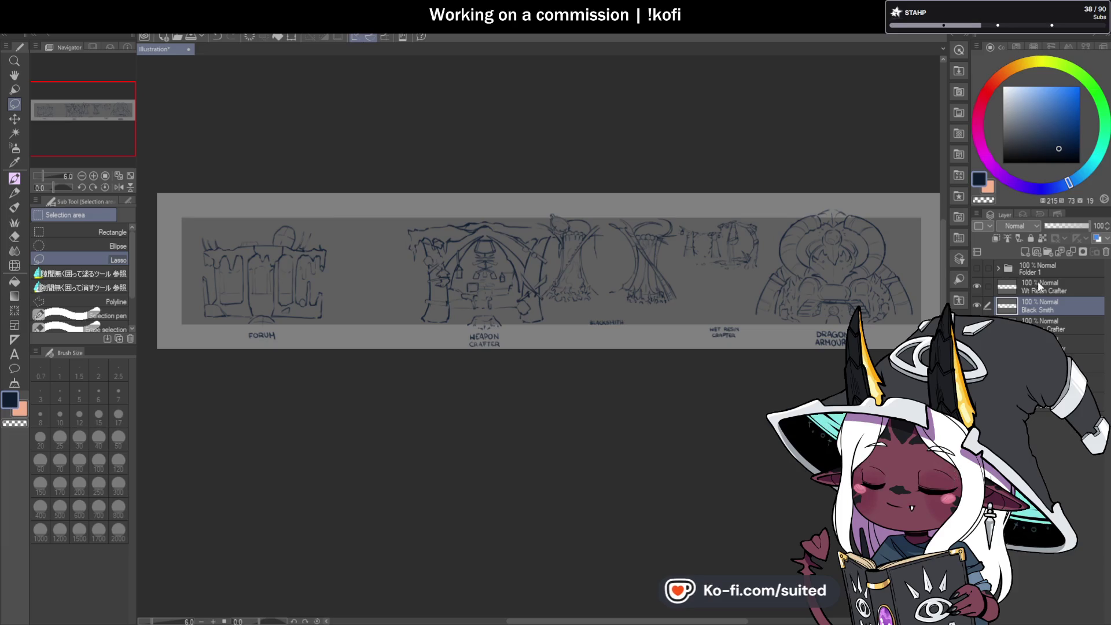
Add a raster layer named Mask Maker above Wt Resin Crafter and pick the Round mixing brush, size 25
{"action": "left_click", "coordinate": [1036, 286]}
{"action": "left_click", "coordinate": [1025, 252]}
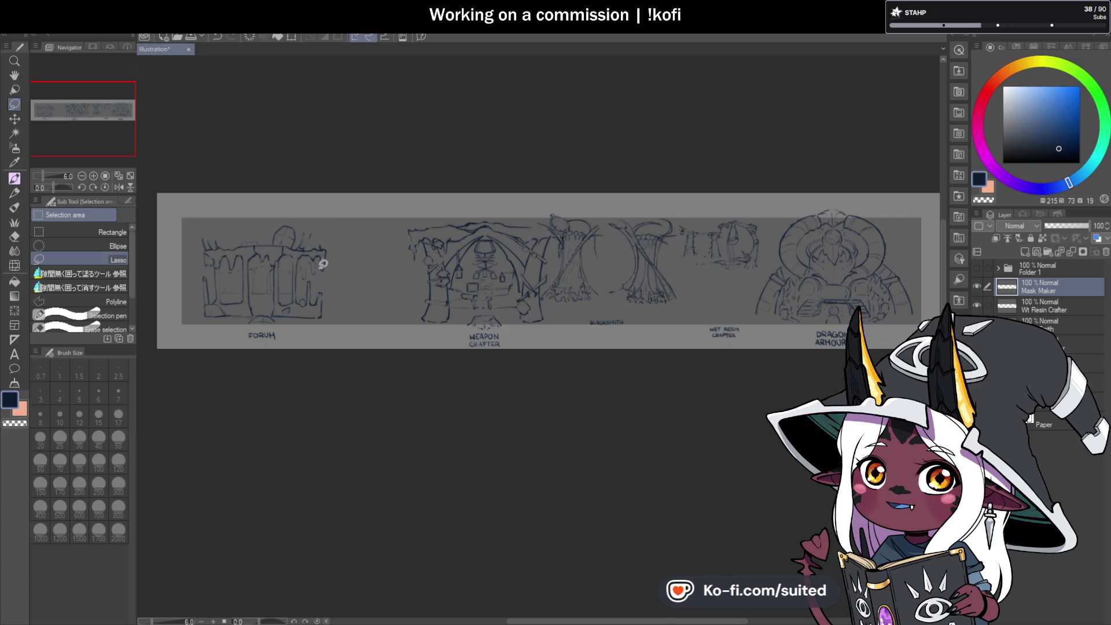
{"action": "key", "text": "b"}
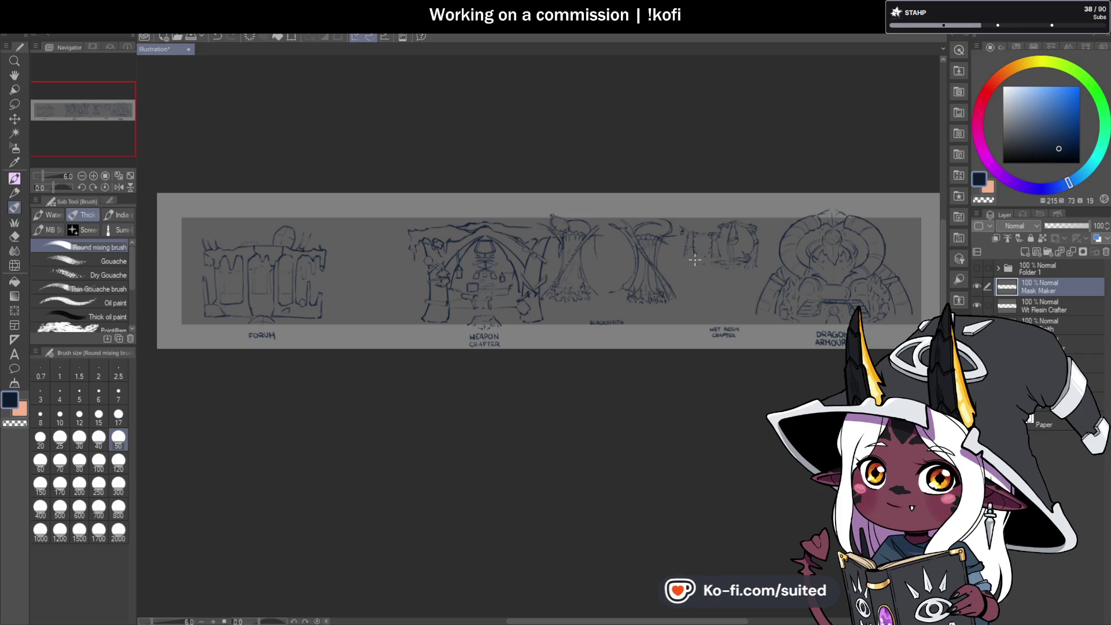
{"action": "scroll", "coordinate": [355, 267], "scroll_direction": "up", "scroll_amount": 5}
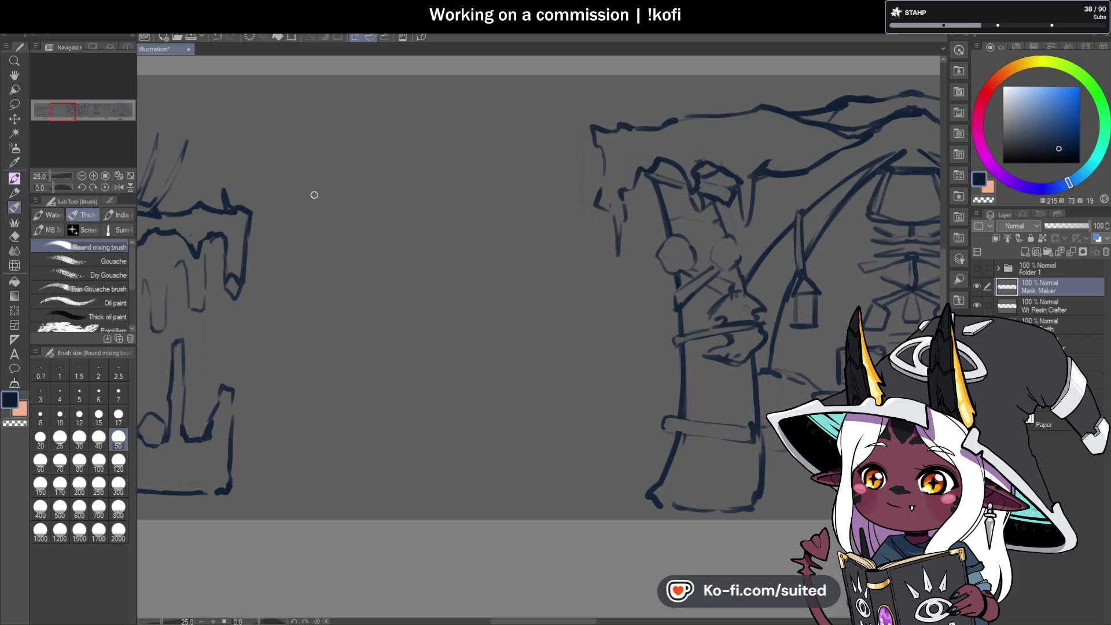
Sketch the first vertical wall line to the right of Wet Resin Crafter, undoing stray strokes
{"action": "mouse_move", "coordinate": [308, 174]}
{"action": "left_mouse_down"}
{"action": "mouse_move", "coordinate": [310, 325]}
{"action": "mouse_move", "coordinate": [308, 172]}
{"action": "left_mouse_up"}
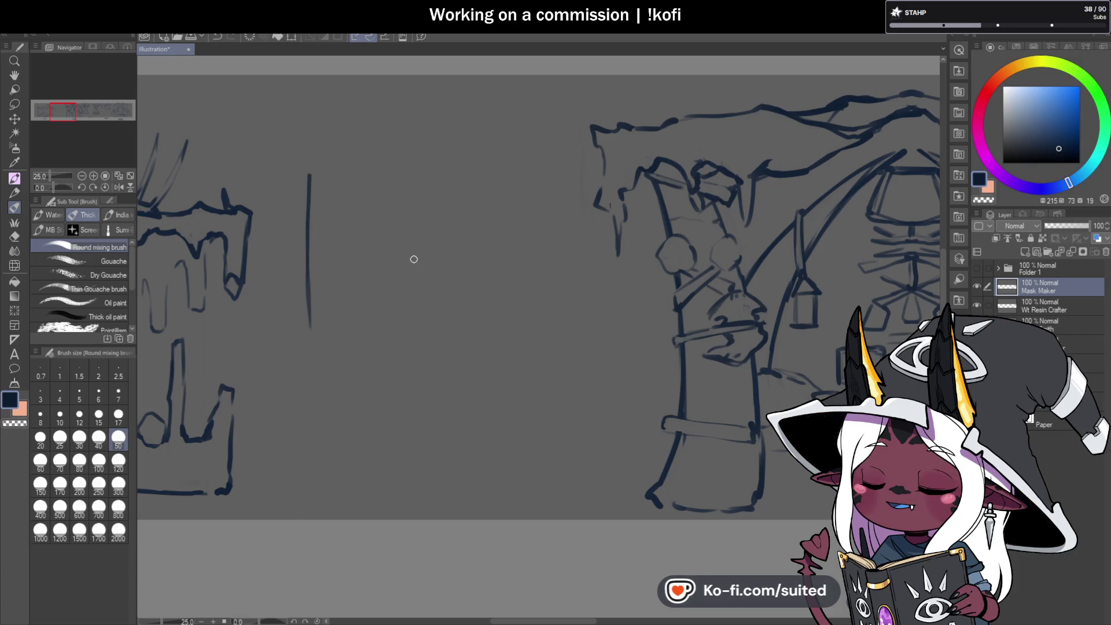
{"action": "key", "text": "ctrl+z"}
{"action": "key", "text": "ctrl+z"}
{"action": "scroll", "coordinate": [270, 227], "scroll_direction": "down", "scroll_amount": 2}
{"action": "scroll", "coordinate": [270, 227], "scroll_direction": "down", "scroll_amount": 5}
{"action": "scroll", "coordinate": [448, 231], "scroll_direction": "up", "scroll_amount": 5}
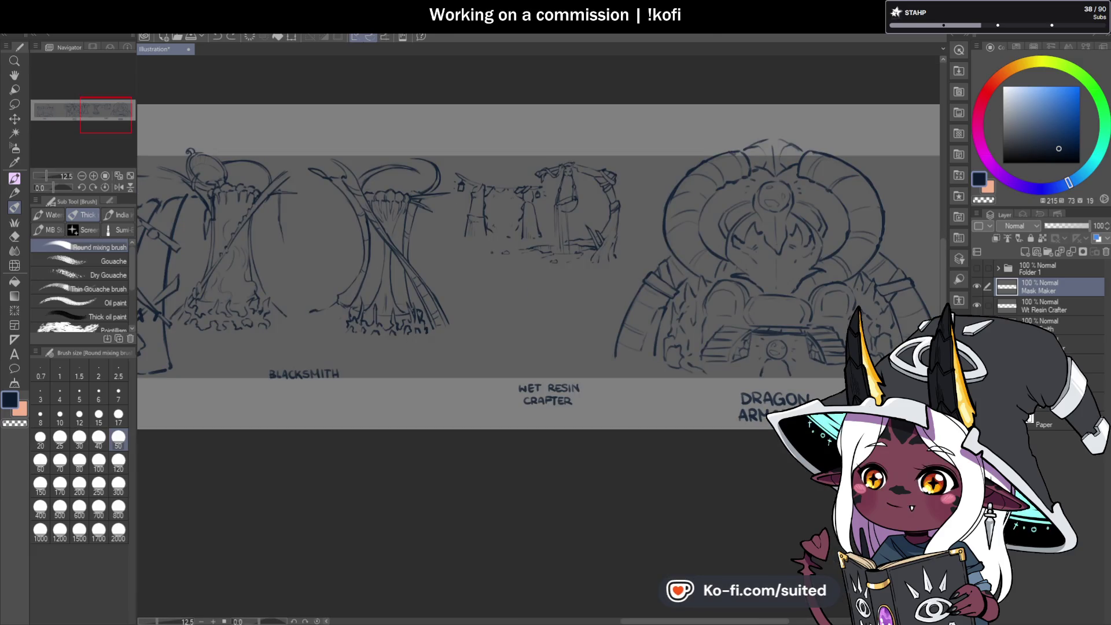
{"action": "scroll", "coordinate": [551, 258], "scroll_direction": "down", "scroll_amount": 2}
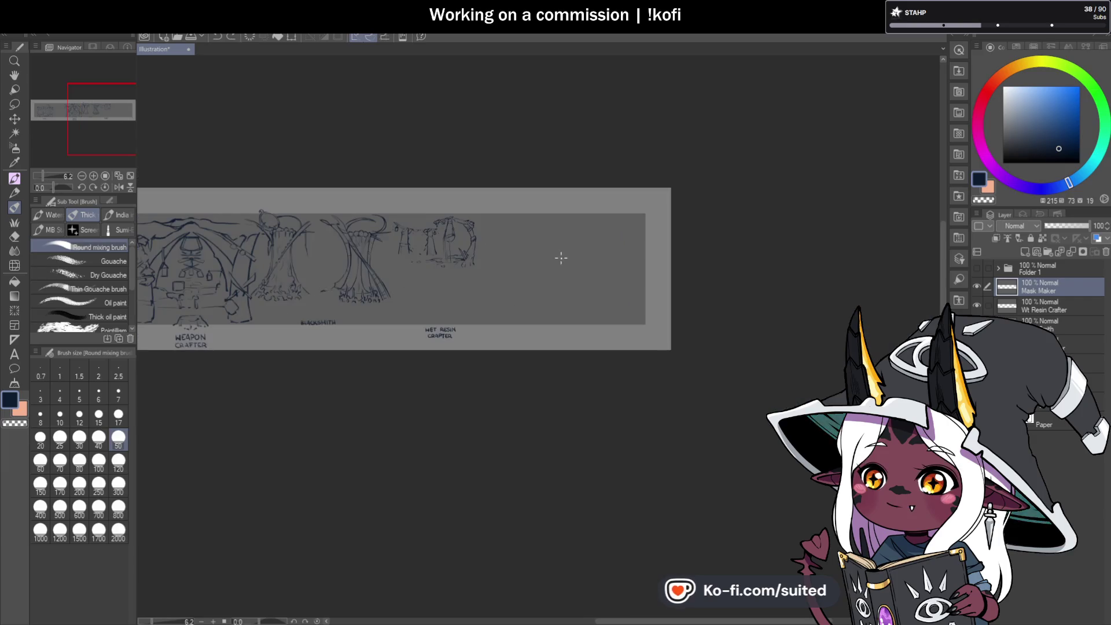
{"action": "scroll", "coordinate": [513, 231], "scroll_direction": "up", "scroll_amount": 4}
{"action": "left_click_drag", "start_coordinate": [454, 139], "coordinate": [455, 326]}
{"action": "key", "text": "ctrl+z"}
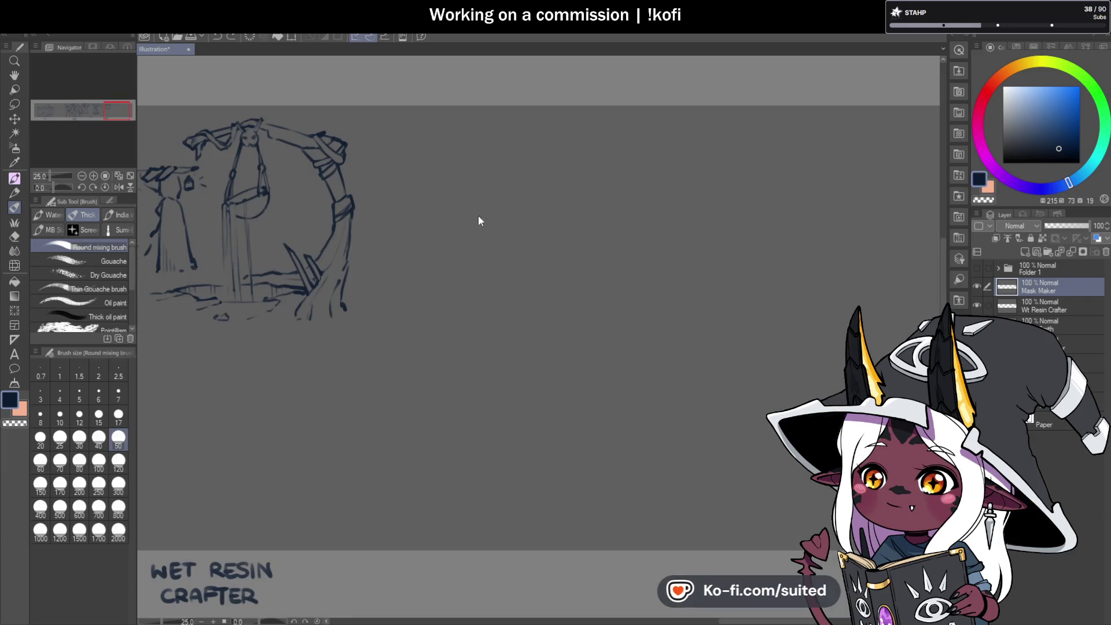
{"action": "left_click_drag", "start_coordinate": [516, 132], "coordinate": [513, 318]}
{"action": "scroll", "coordinate": [564, 259], "scroll_direction": "down", "scroll_amount": 2}
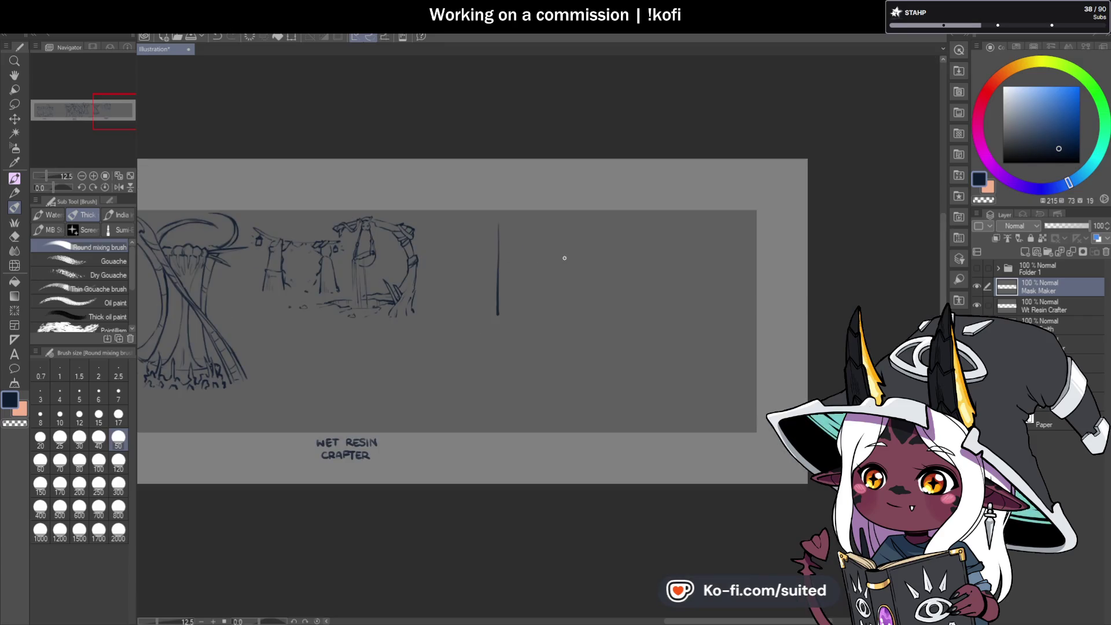
Add the building's top edge, a second wall line and arched top, erasing stray lines
{"action": "left_click_drag", "start_coordinate": [528, 221], "coordinate": [598, 221]}
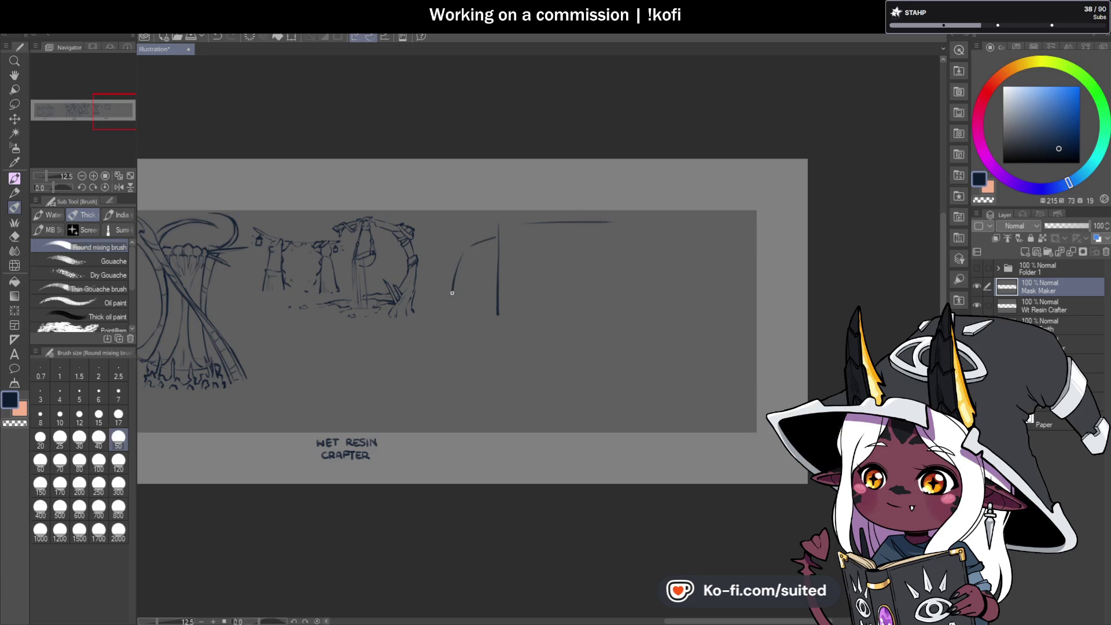
{"action": "left_click_drag", "start_coordinate": [617, 225], "coordinate": [620, 324]}
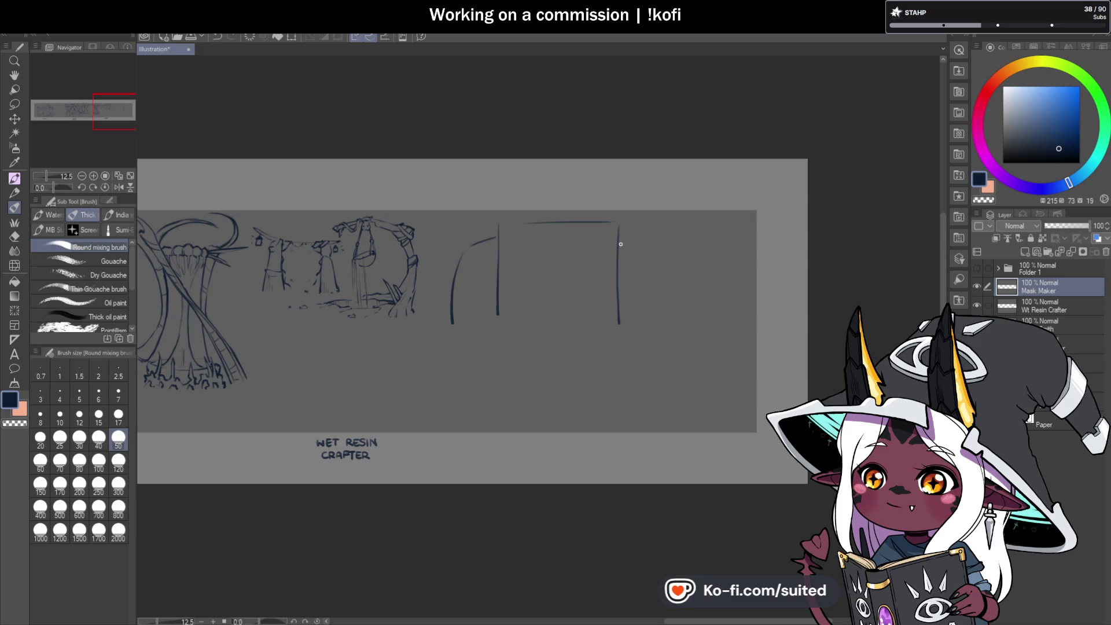
{"action": "left_click_drag", "start_coordinate": [664, 262], "coordinate": [671, 341]}
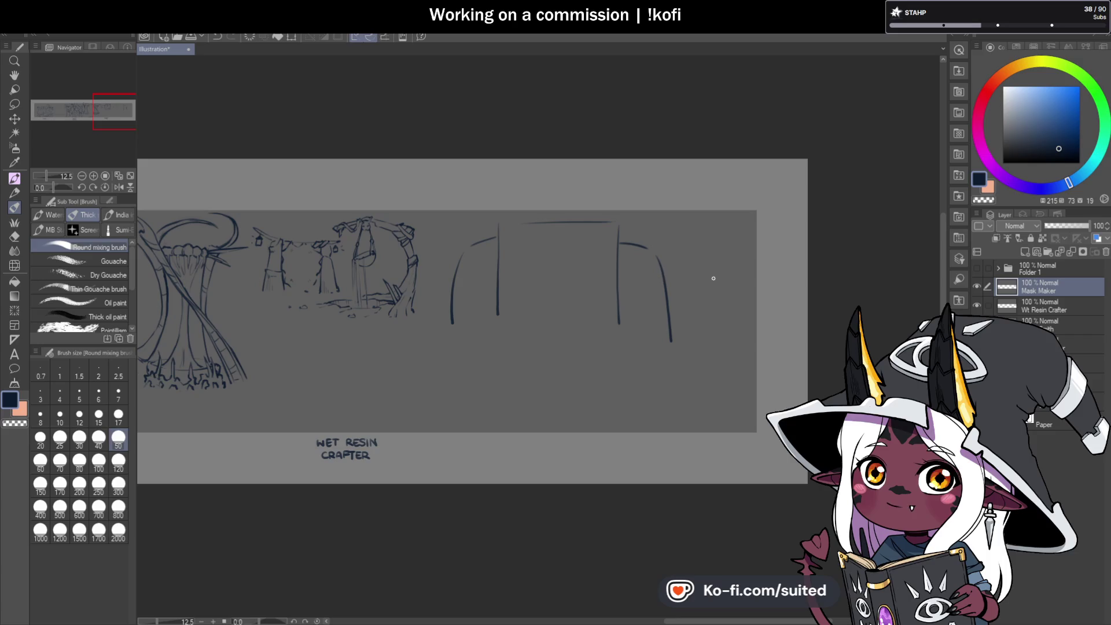
{"action": "key", "text": "ctrl+z"}
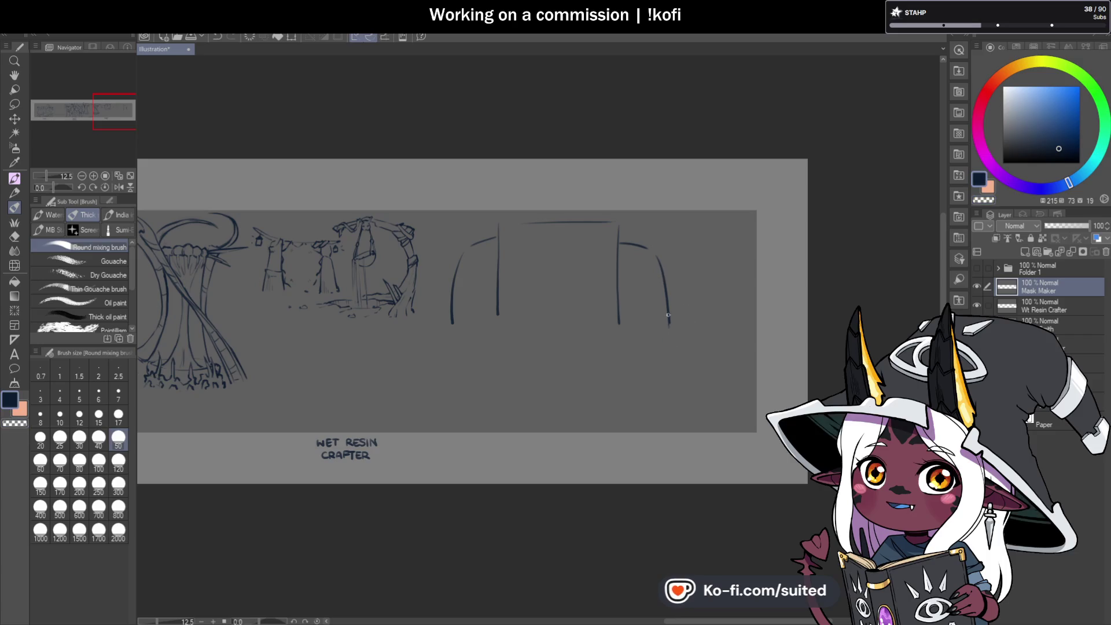
{"action": "left_click_drag", "start_coordinate": [618, 226], "coordinate": [614, 329]}
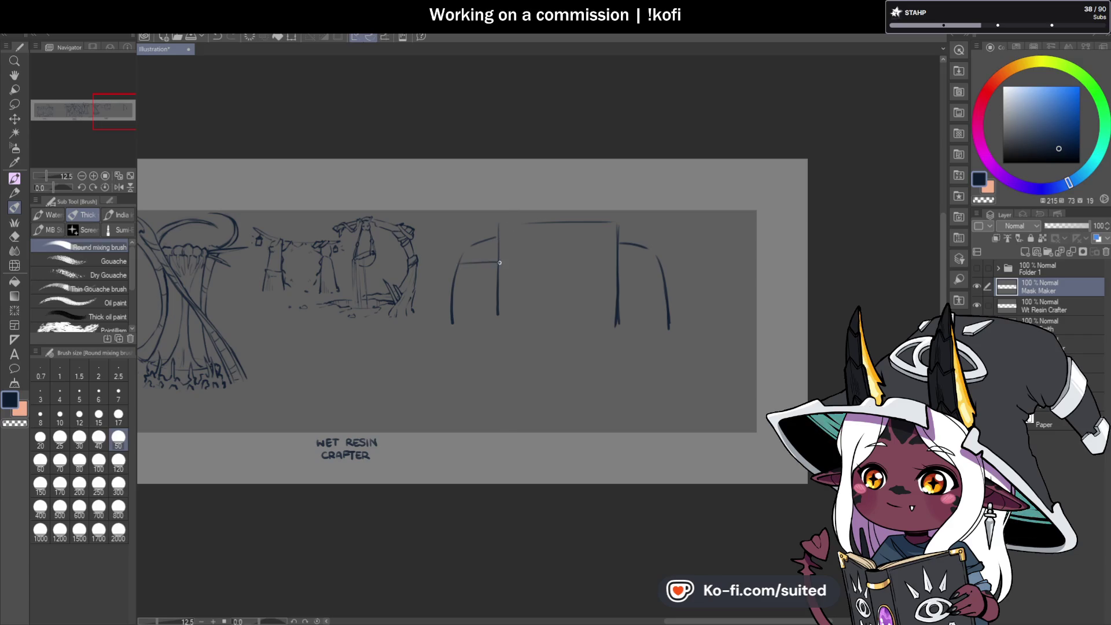
{"action": "left_click_drag", "start_coordinate": [622, 264], "coordinate": [662, 268]}
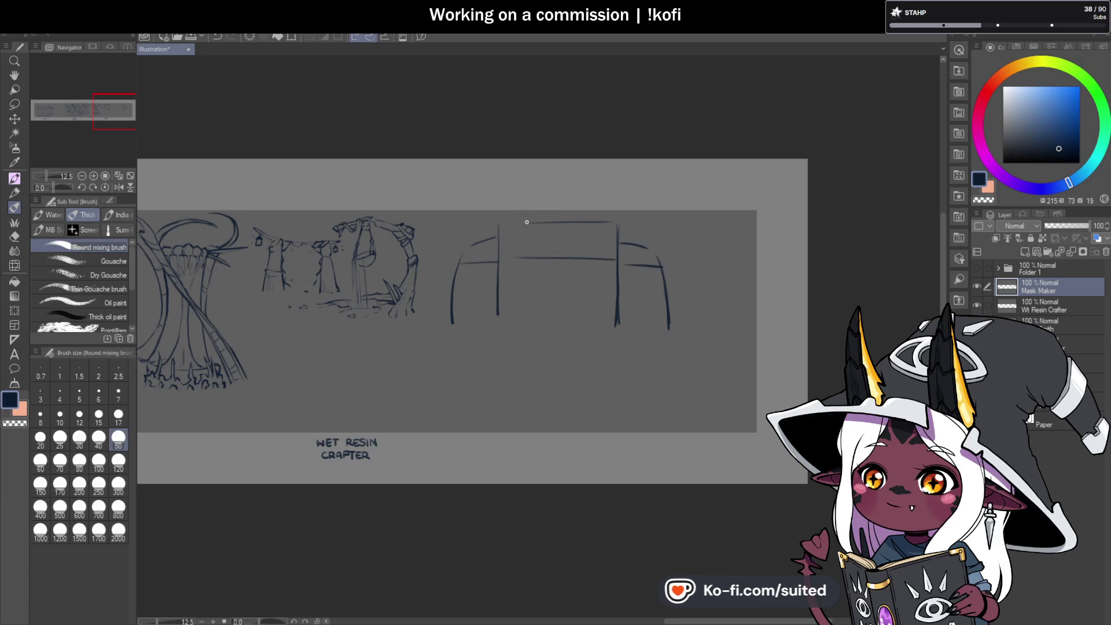
{"action": "key", "text": "ctrl+z"}
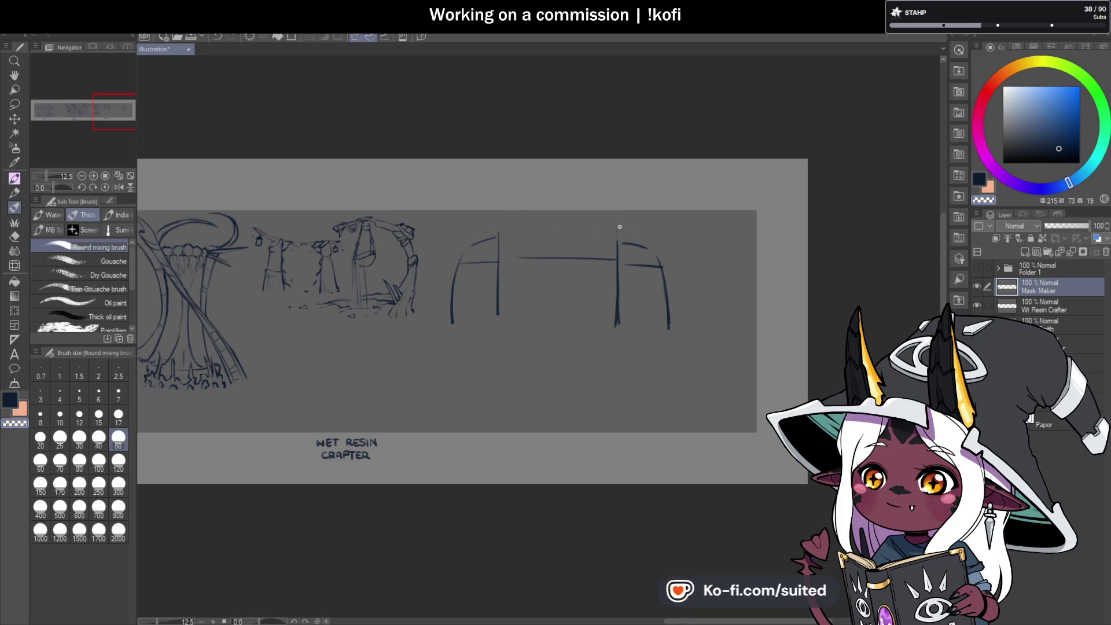
{"action": "left_click_drag", "start_coordinate": [500, 229], "coordinate": [499, 257]}
{"action": "key", "text": "c"}
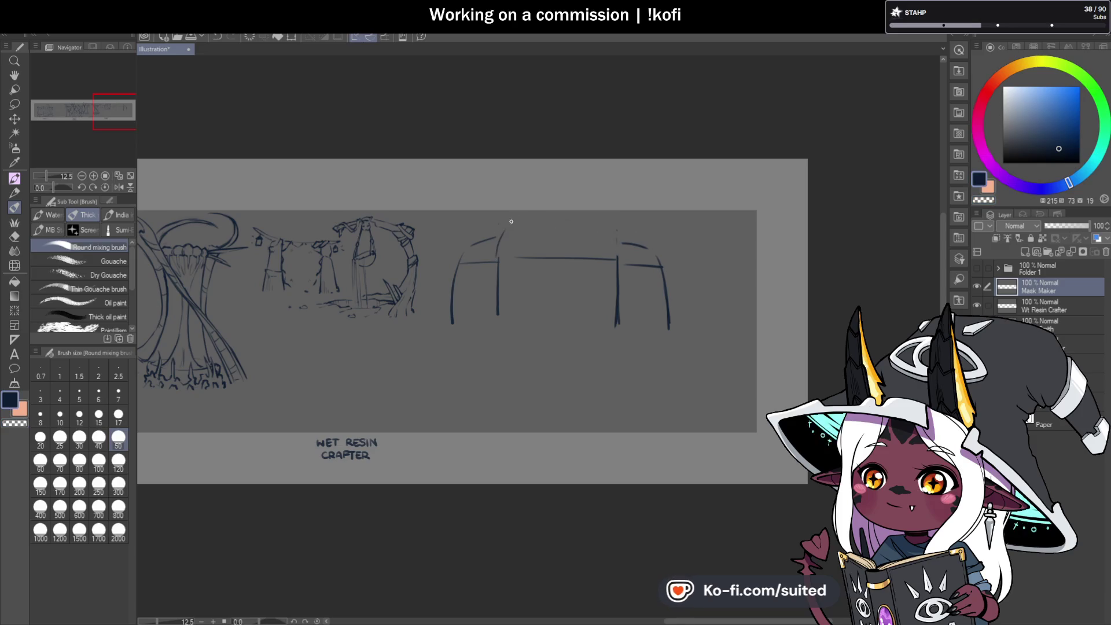
{"action": "left_click_drag", "start_coordinate": [573, 213], "coordinate": [606, 221]}
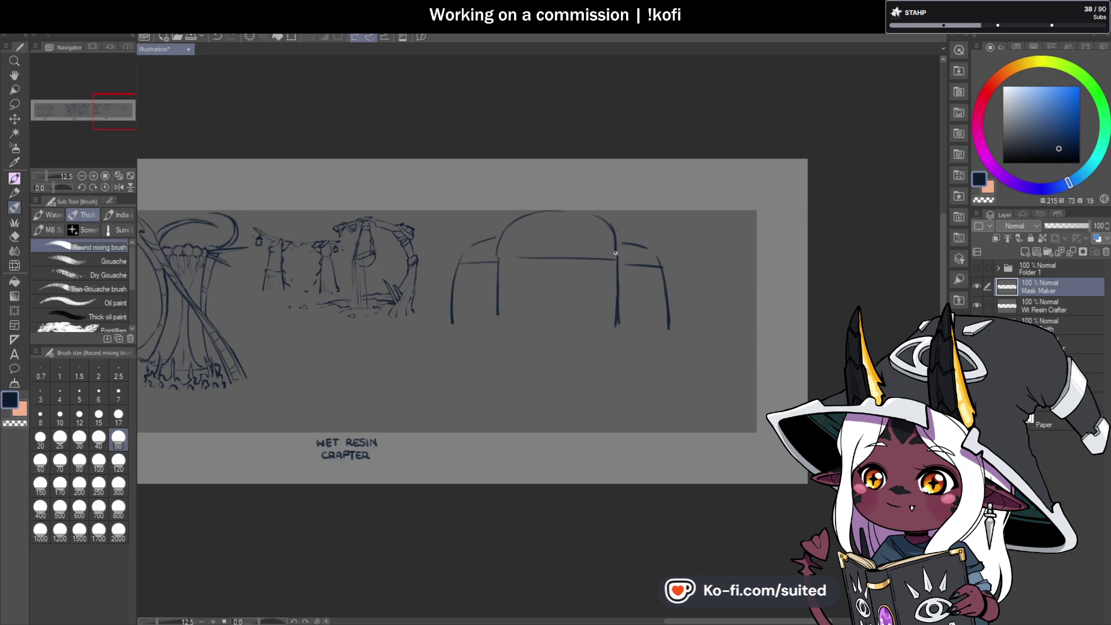
Zoom in and redraw the left pillar with double edge lines and a knobbly joint
{"action": "scroll", "coordinate": [658, 293], "scroll_direction": "up", "scroll_amount": 2}
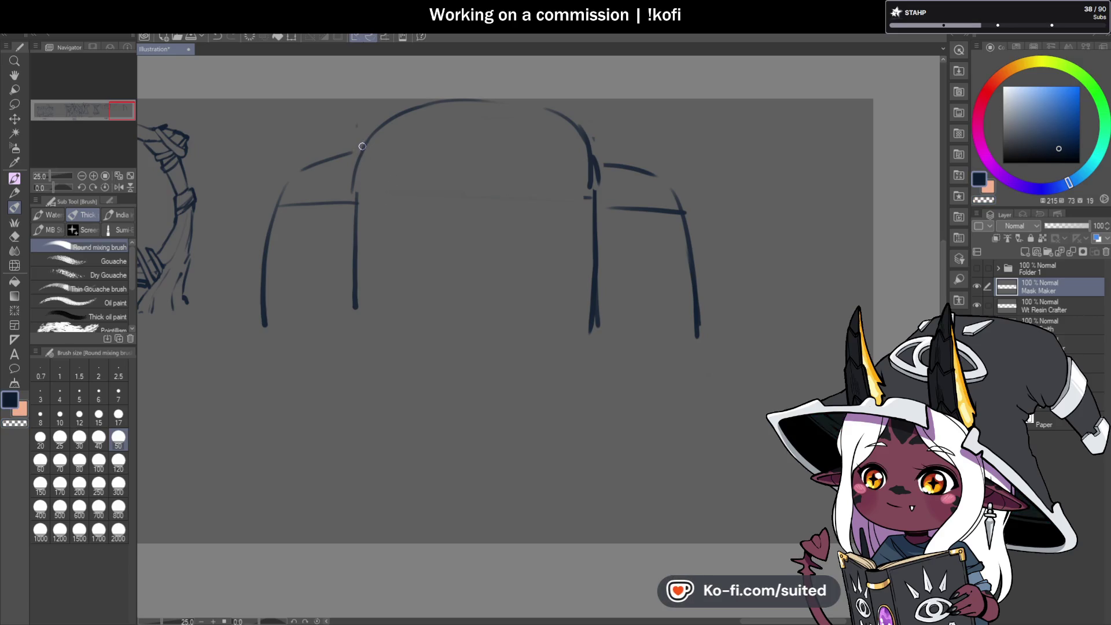
{"action": "left_click_drag", "start_coordinate": [360, 149], "coordinate": [361, 343]}
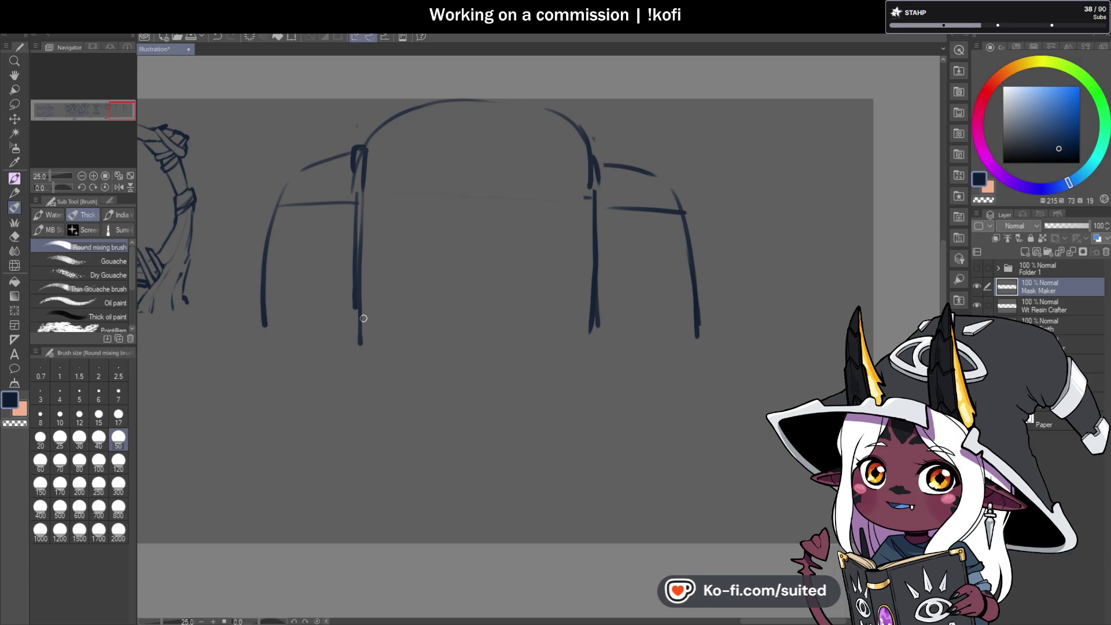
{"action": "key", "text": "ctrl+z"}
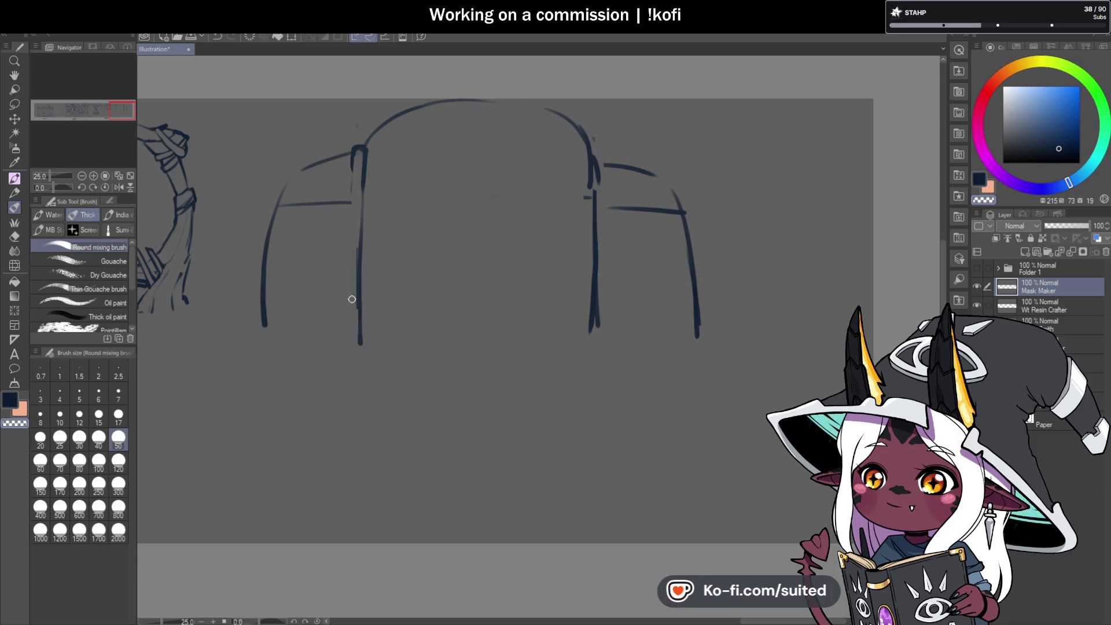
{"action": "left_click_drag", "start_coordinate": [353, 158], "coordinate": [350, 229]}
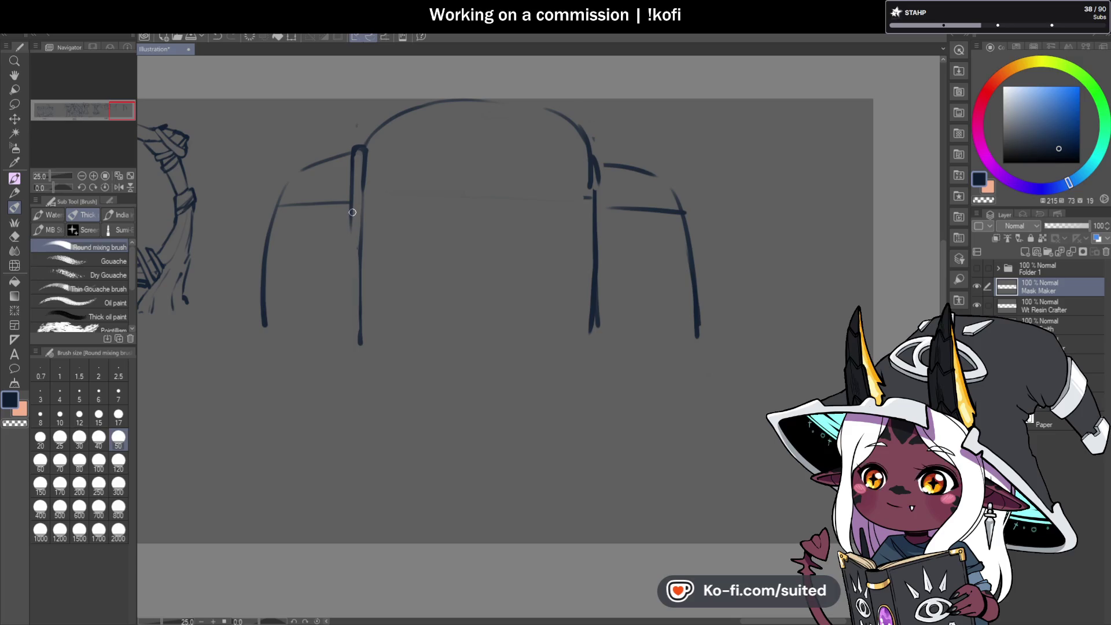
{"action": "left_click_drag", "start_coordinate": [348, 258], "coordinate": [357, 262]}
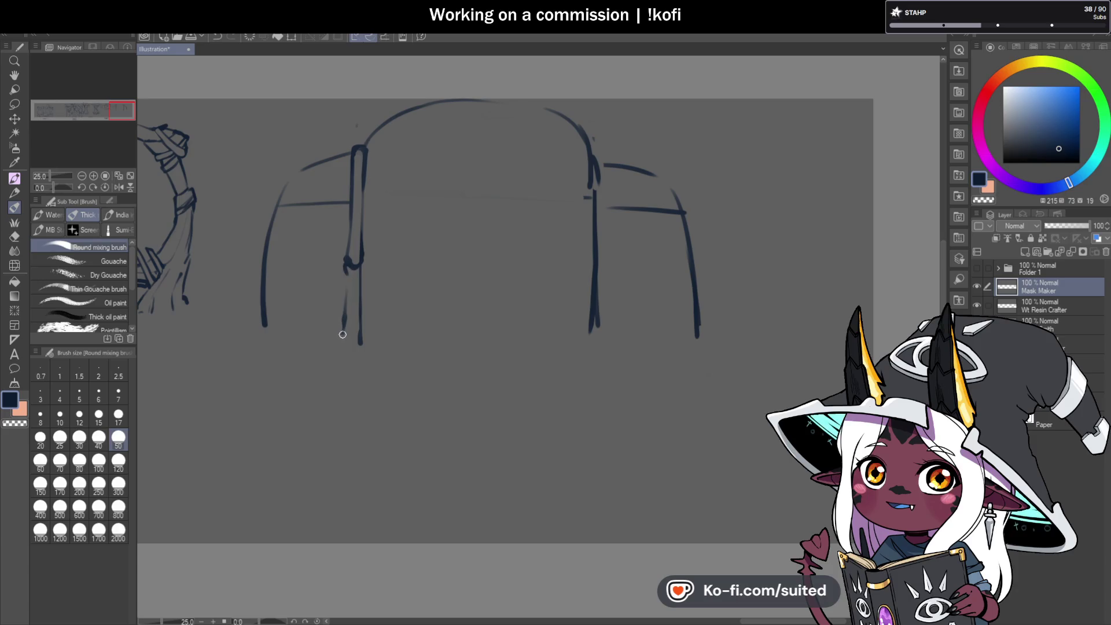
{"action": "mouse_move", "coordinate": [351, 346]}
{"action": "left_mouse_down"}
{"action": "mouse_move", "coordinate": [363, 280]}
{"action": "mouse_move", "coordinate": [358, 340]}
{"action": "left_mouse_up"}
{"action": "key", "text": "ctrl+z"}
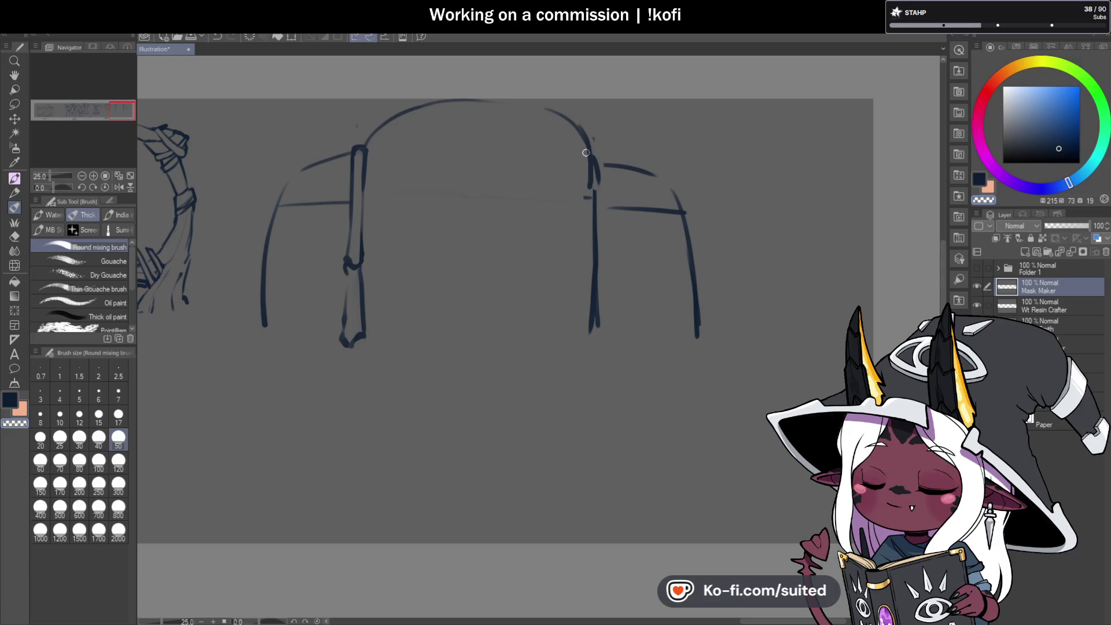
Shape the right pillar into a bone with looped ends and save the illustration
{"action": "mouse_move", "coordinate": [587, 174]}
{"action": "left_mouse_down"}
{"action": "mouse_move", "coordinate": [583, 152]}
{"action": "mouse_move", "coordinate": [602, 176]}
{"action": "mouse_move", "coordinate": [584, 168]}
{"action": "mouse_move", "coordinate": [589, 176]}
{"action": "left_mouse_up"}
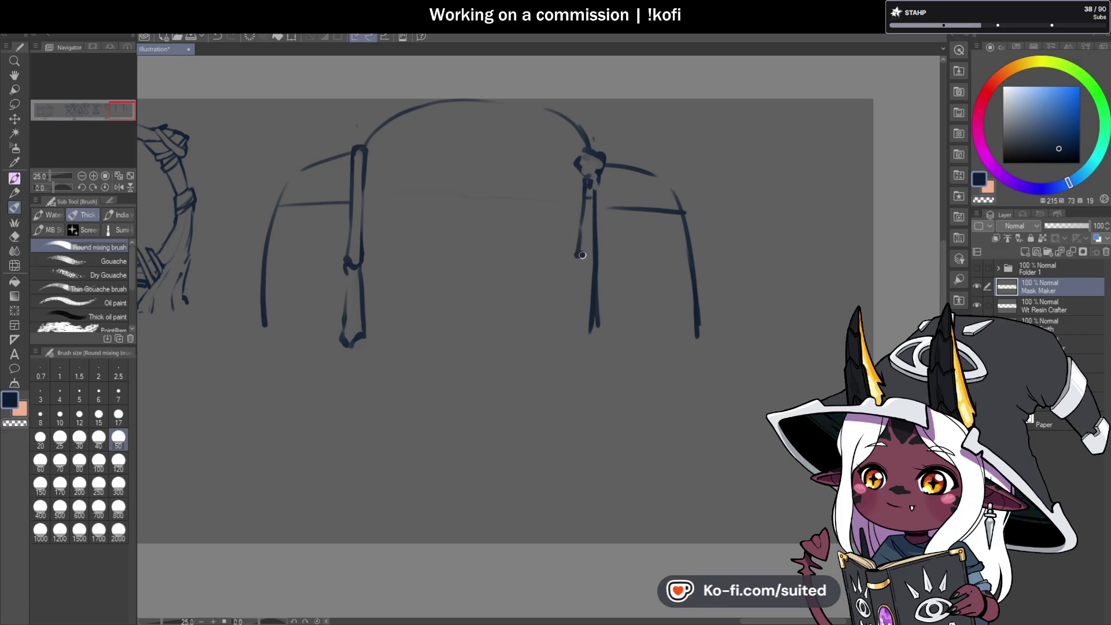
{"action": "left_click_drag", "start_coordinate": [590, 177], "coordinate": [590, 262]}
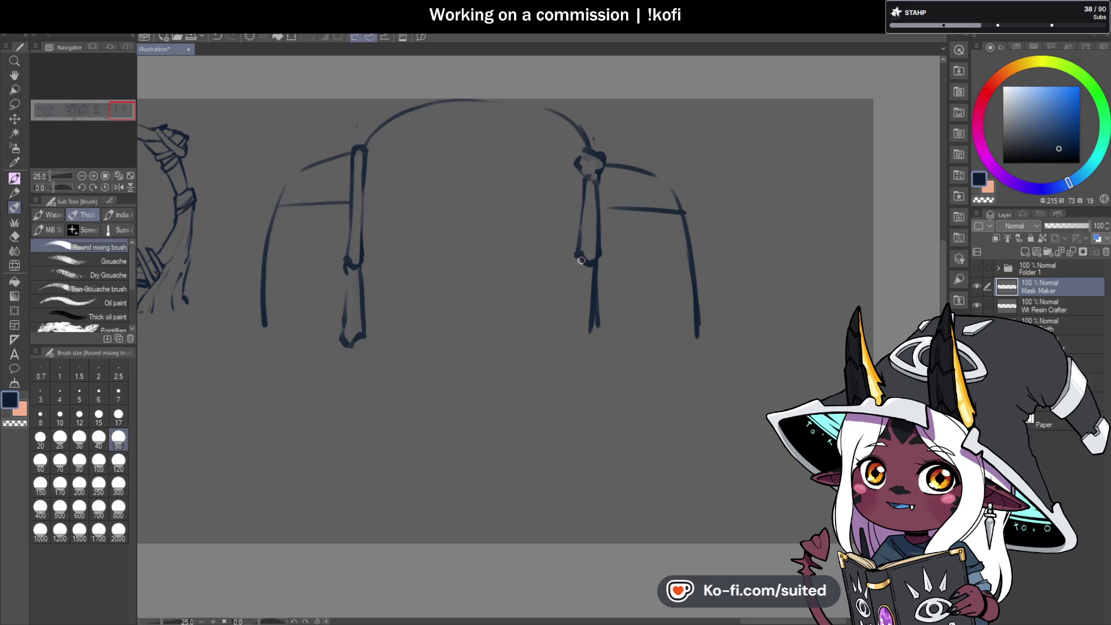
{"action": "mouse_move", "coordinate": [581, 255]}
{"action": "left_mouse_down"}
{"action": "mouse_move", "coordinate": [570, 276]}
{"action": "mouse_move", "coordinate": [581, 281]}
{"action": "mouse_move", "coordinate": [578, 342]}
{"action": "mouse_move", "coordinate": [599, 345]}
{"action": "mouse_move", "coordinate": [581, 348]}
{"action": "mouse_move", "coordinate": [592, 271]}
{"action": "left_mouse_up"}
{"action": "key", "text": "c"}
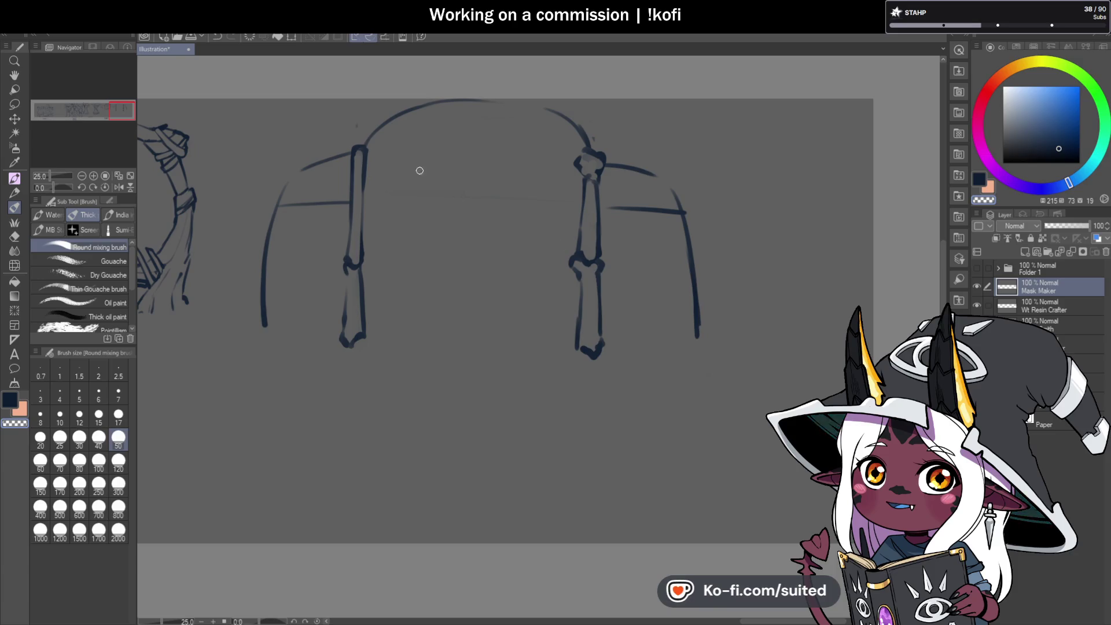
{"action": "key", "text": "c"}
{"action": "left_click_drag", "start_coordinate": [350, 152], "coordinate": [372, 148]}
{"action": "key", "text": "c"}
{"action": "key", "text": "ctrl+s"}
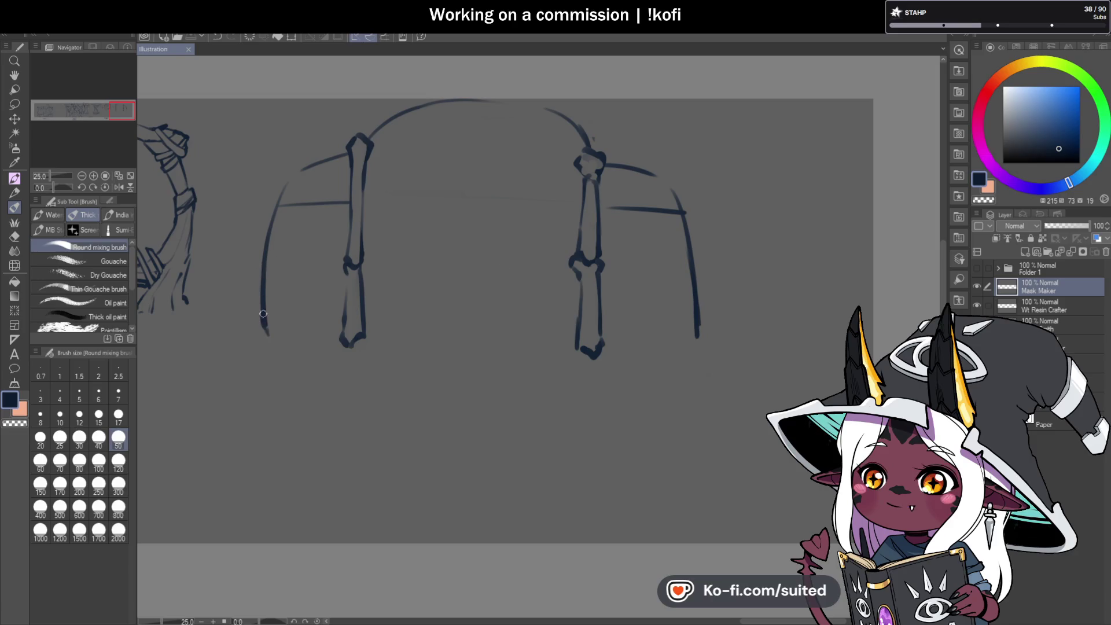
Outline the left outer leg and redraw the left arch curve with a darker spike
{"action": "left_click_drag", "start_coordinate": [269, 289], "coordinate": [268, 332]}
{"action": "mouse_move", "coordinate": [266, 264]}
{"action": "left_mouse_down"}
{"action": "mouse_move", "coordinate": [264, 331]}
{"action": "mouse_move", "coordinate": [280, 201]}
{"action": "left_mouse_up"}
{"action": "key", "text": "c"}
{"action": "mouse_move", "coordinate": [272, 260]}
{"action": "left_mouse_down"}
{"action": "mouse_move", "coordinate": [275, 215]}
{"action": "mouse_move", "coordinate": [353, 150]}
{"action": "left_mouse_up"}
{"action": "key", "text": "c"}
{"action": "mouse_move", "coordinate": [281, 199]}
{"action": "left_mouse_down"}
{"action": "mouse_move", "coordinate": [350, 157]}
{"action": "mouse_move", "coordinate": [335, 96]}
{"action": "left_mouse_up"}
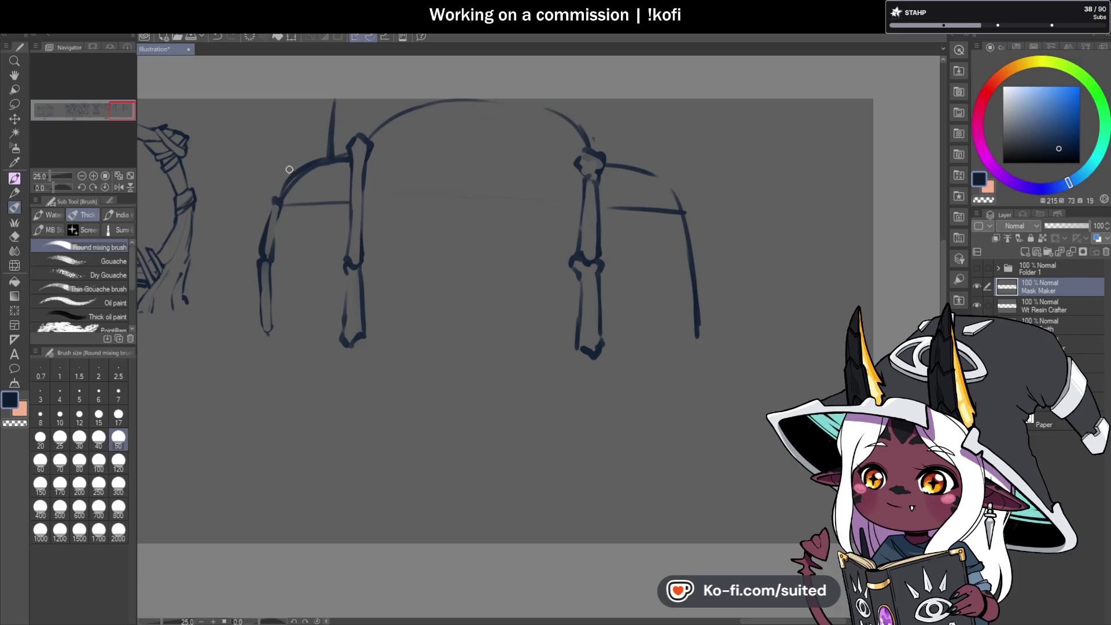
{"action": "mouse_move", "coordinate": [261, 127]}
{"action": "left_mouse_down"}
{"action": "mouse_move", "coordinate": [293, 173]}
{"action": "mouse_move", "coordinate": [280, 199]}
{"action": "left_mouse_up"}
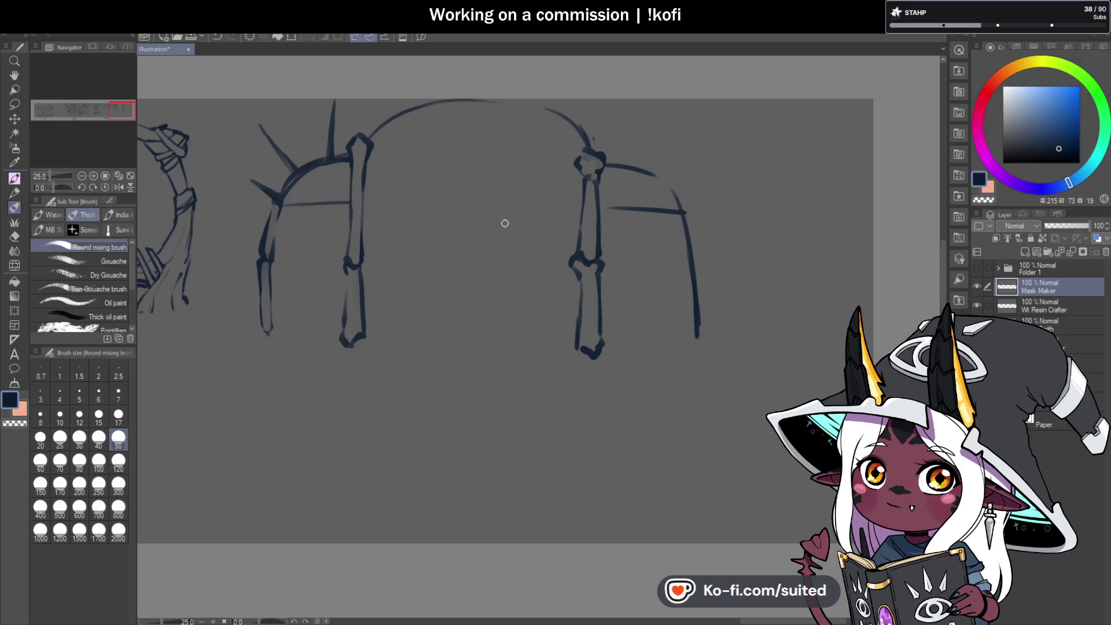
{"action": "key", "text": "c"}
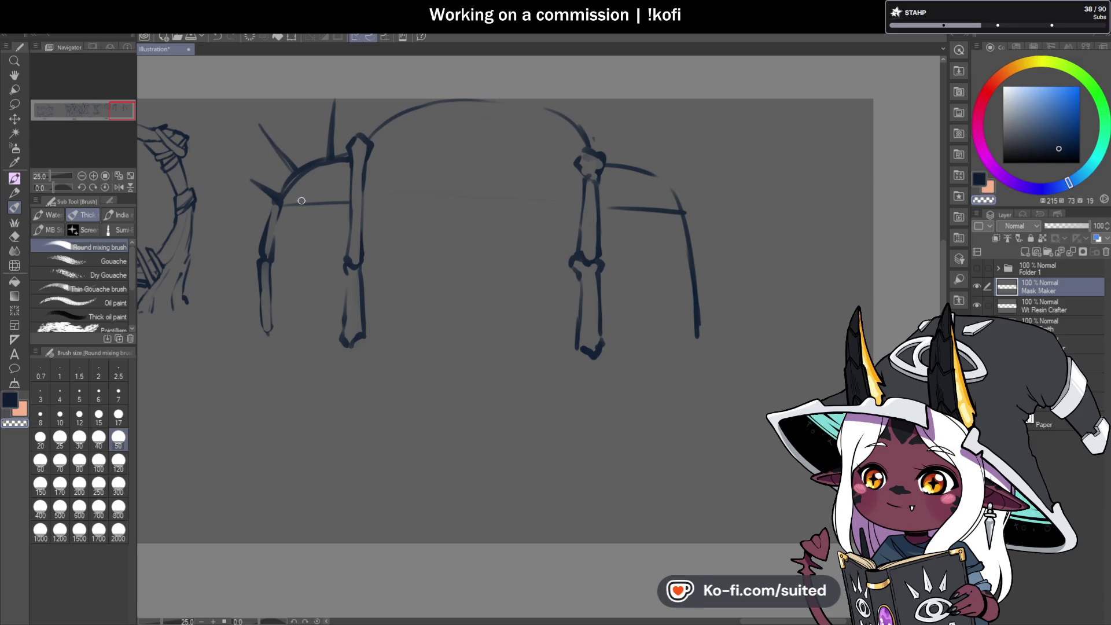
{"action": "left_click_drag", "start_coordinate": [316, 203], "coordinate": [345, 203]}
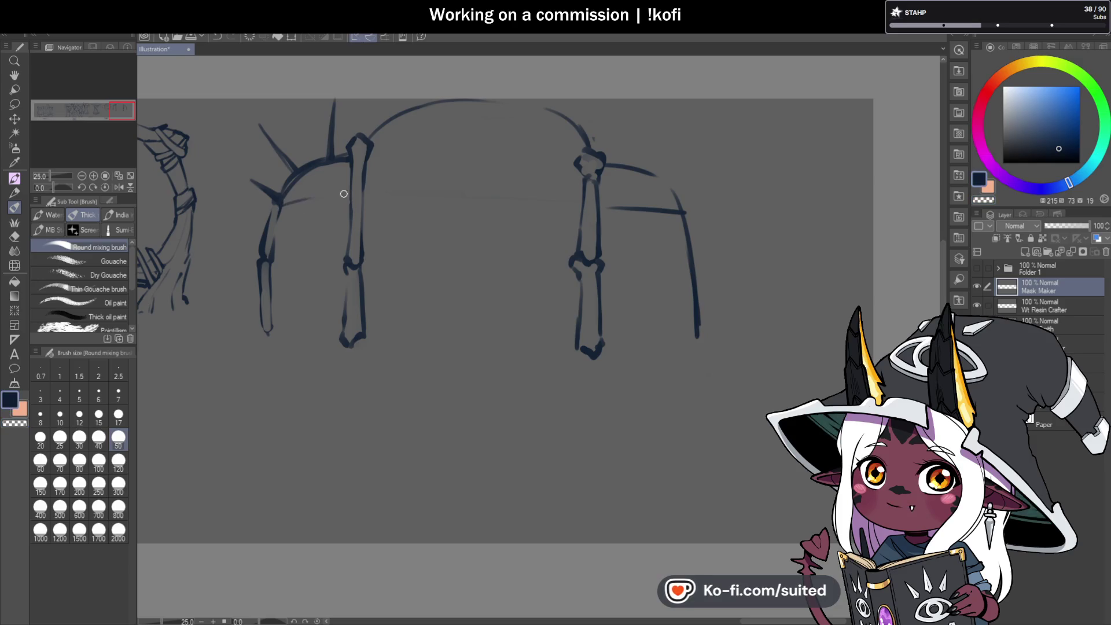
Add an inner arc and diagonal hatching inside the spiked arch, and close the doorway's base
{"action": "left_click_drag", "start_coordinate": [280, 204], "coordinate": [342, 198]}
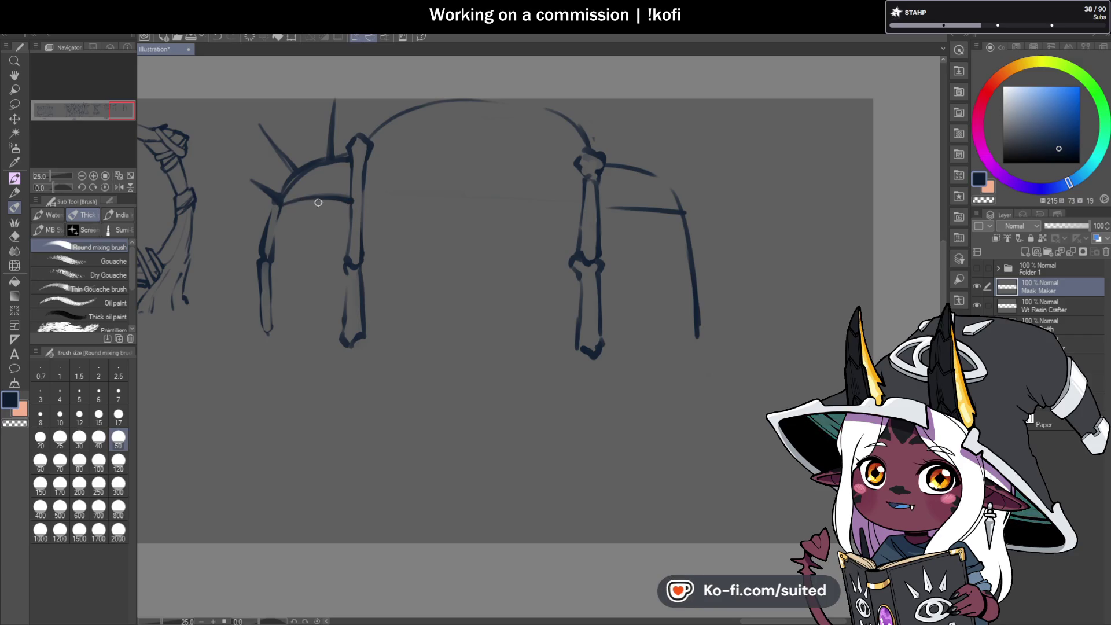
{"action": "left_click_drag", "start_coordinate": [302, 173], "coordinate": [322, 193]}
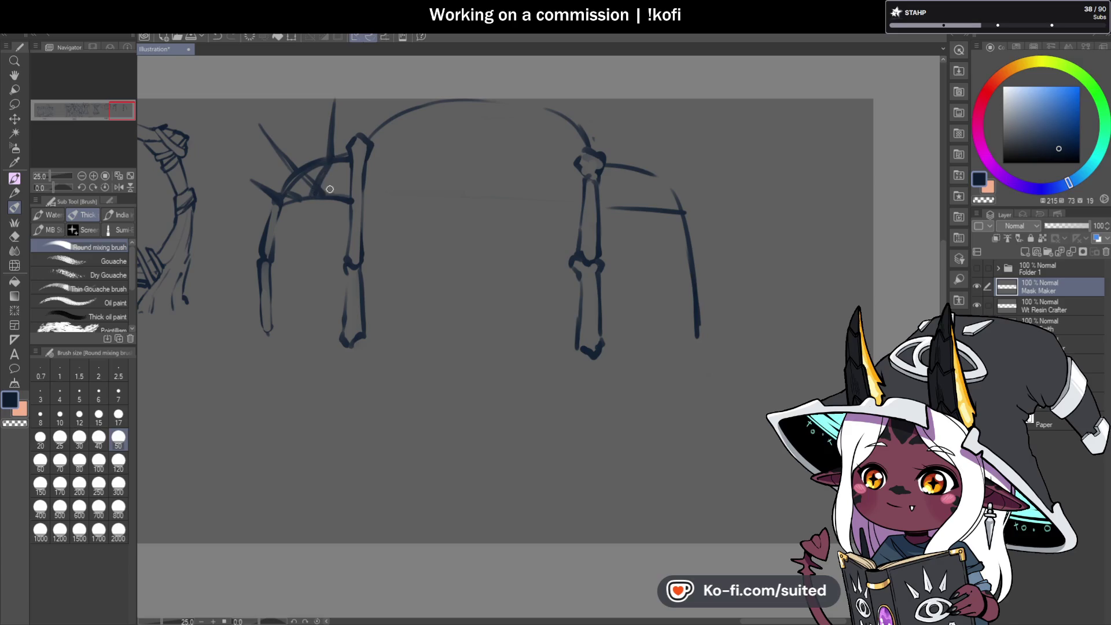
{"action": "left_click_drag", "start_coordinate": [337, 166], "coordinate": [351, 185]}
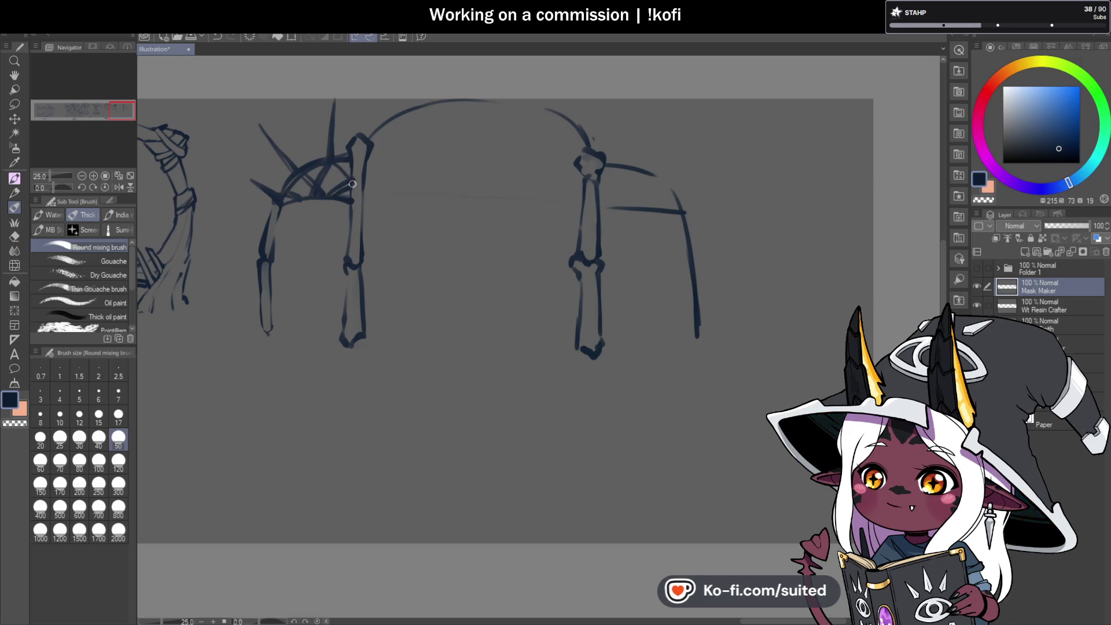
{"action": "scroll", "coordinate": [385, 243], "scroll_direction": "down", "scroll_amount": 3}
{"action": "scroll", "coordinate": [399, 158], "scroll_direction": "up", "scroll_amount": 4}
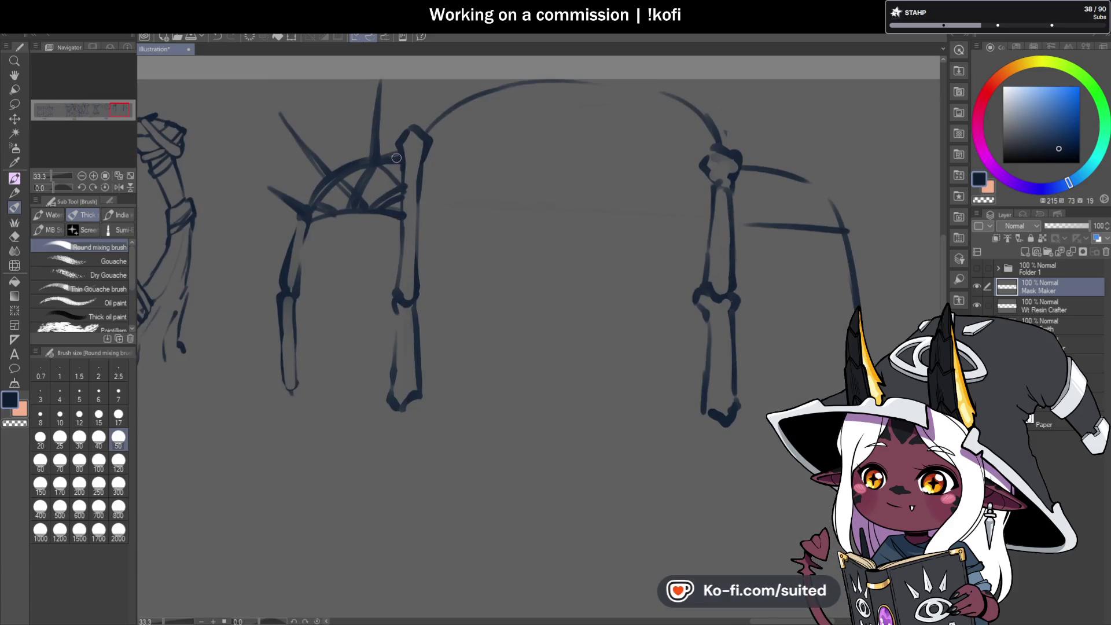
{"action": "scroll", "coordinate": [400, 189], "scroll_direction": "down", "scroll_amount": 2}
{"action": "scroll", "coordinate": [405, 234], "scroll_direction": "up", "scroll_amount": 2}
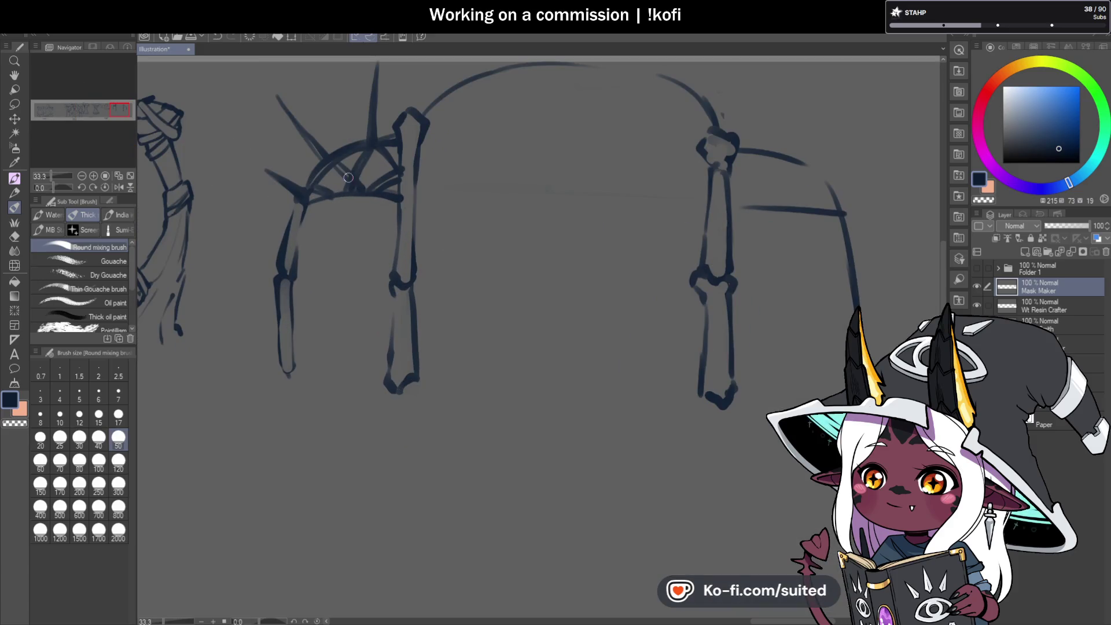
{"action": "left_click_drag", "start_coordinate": [349, 190], "coordinate": [354, 196]}
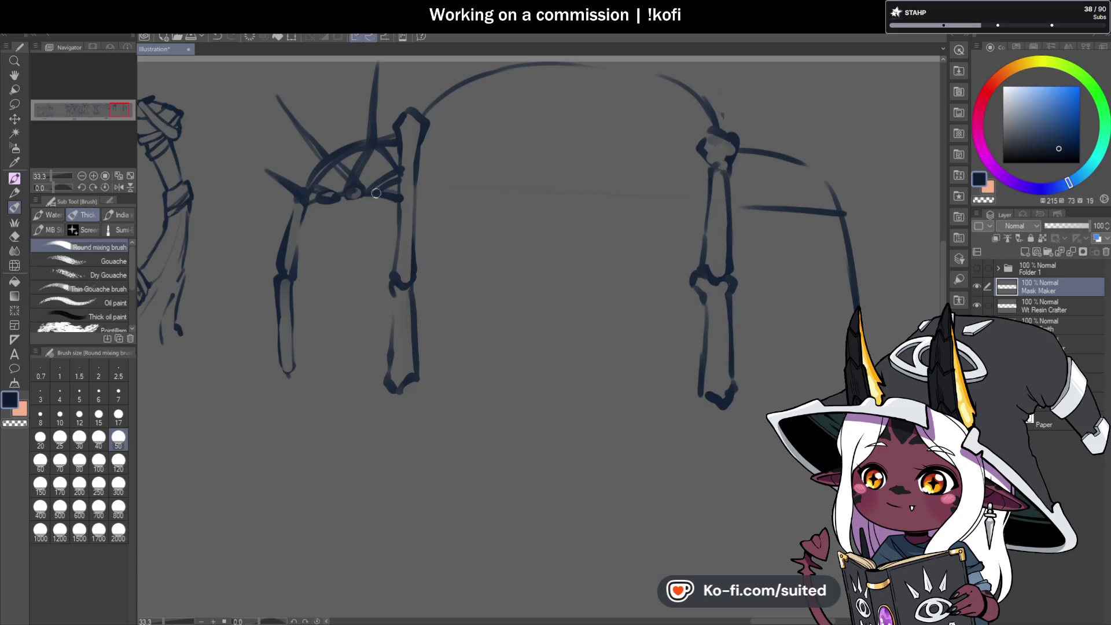
{"action": "scroll", "coordinate": [328, 249], "scroll_direction": "down", "scroll_amount": 3}
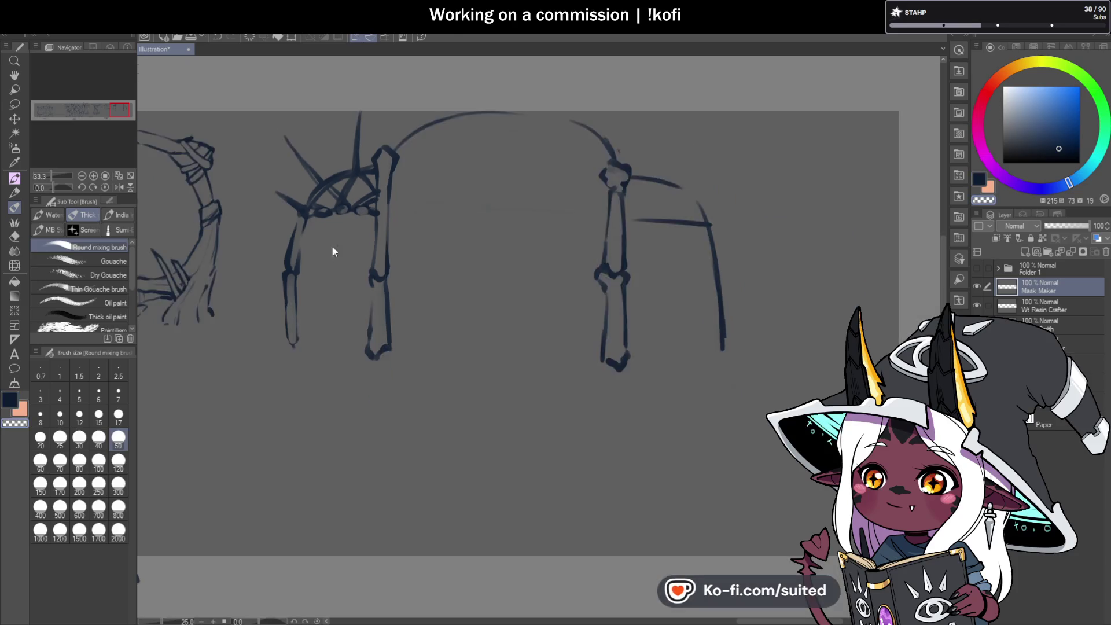
{"action": "scroll", "coordinate": [371, 254], "scroll_direction": "up", "scroll_amount": 2}
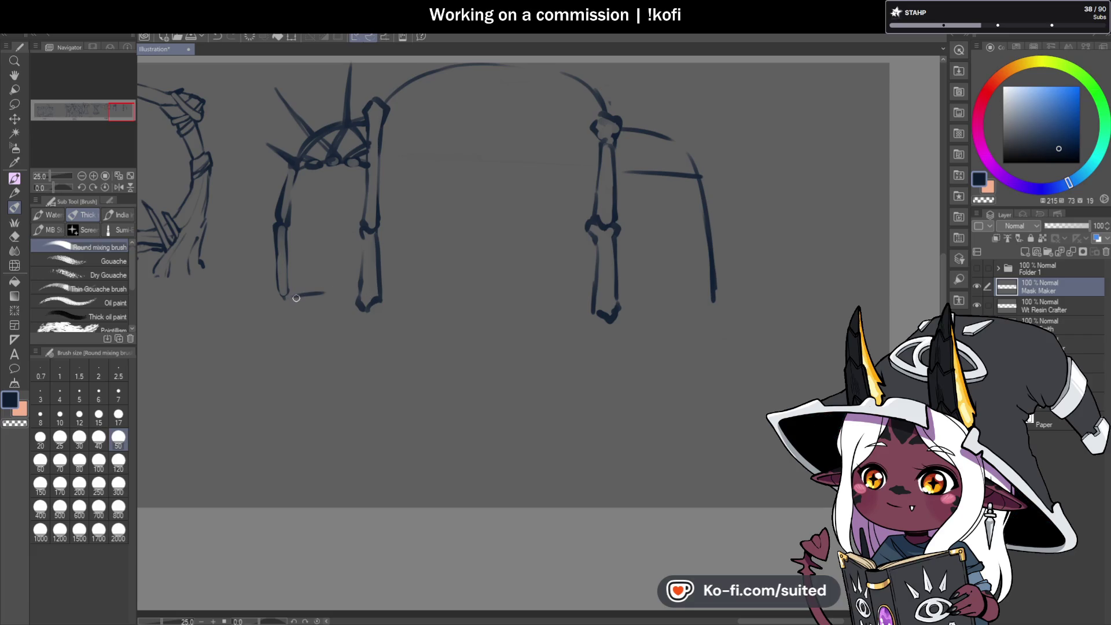
{"action": "left_click_drag", "start_coordinate": [283, 301], "coordinate": [349, 298]}
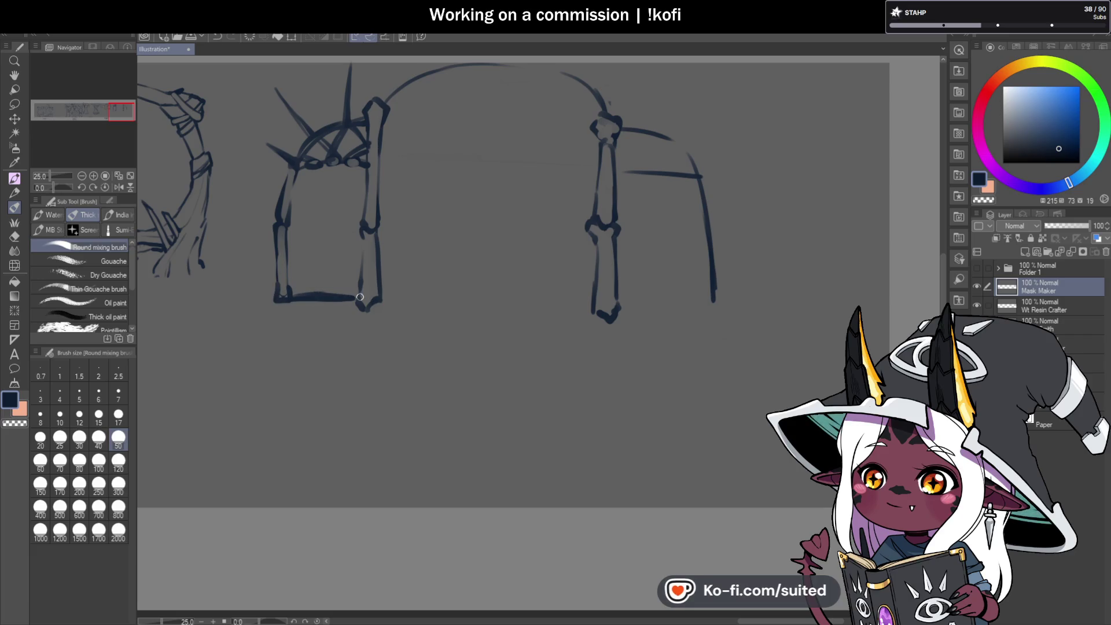
{"action": "scroll", "coordinate": [330, 278], "scroll_direction": "down", "scroll_amount": 2}
{"action": "scroll", "coordinate": [322, 228], "scroll_direction": "up", "scroll_amount": 2}
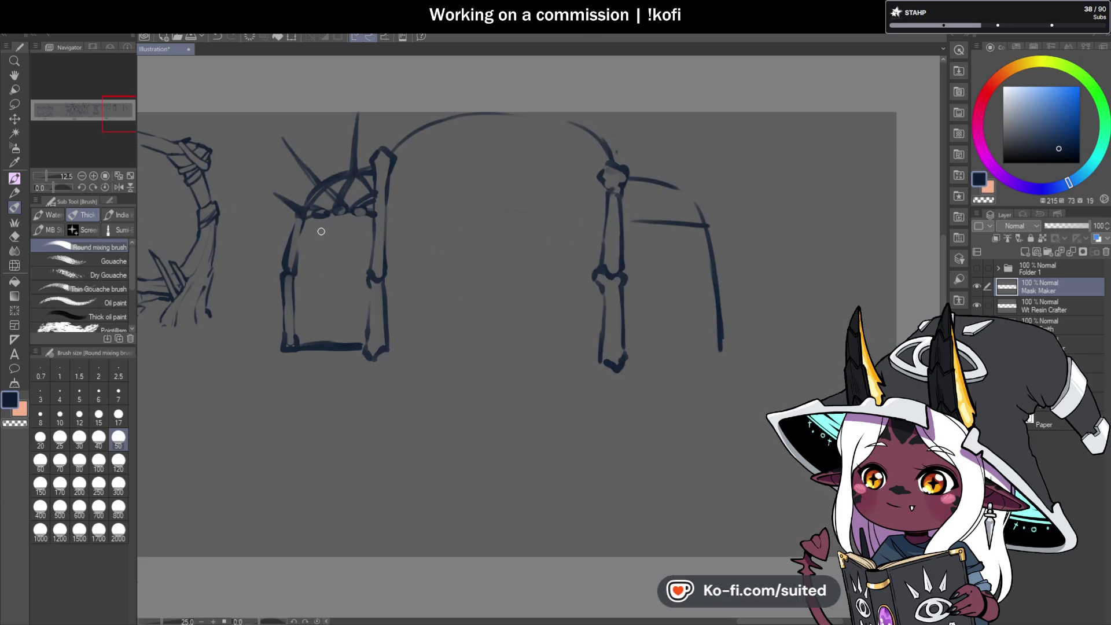
Copy the spiked doorway, flip it horizontally and place it on the arch's right side
{"action": "key", "text": "m"}
{"action": "mouse_move", "coordinate": [371, 103]}
{"action": "left_mouse_down"}
{"action": "mouse_move", "coordinate": [263, 114]}
{"action": "mouse_move", "coordinate": [280, 367]}
{"action": "mouse_move", "coordinate": [325, 382]}
{"action": "mouse_move", "coordinate": [368, 336]}
{"action": "mouse_move", "coordinate": [382, 107]}
{"action": "left_mouse_up"}
{"action": "key", "text": "ctrl+c"}
{"action": "key", "text": "ctrl+v"}
{"action": "key", "text": "ctrl+t"}
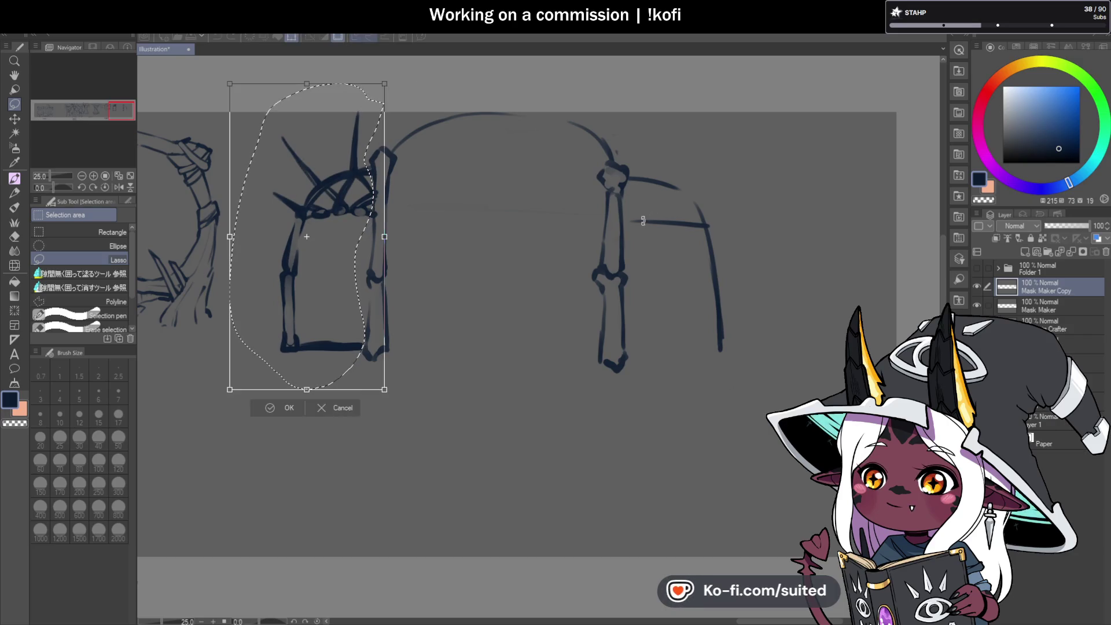
{"action": "left_click", "coordinate": [128, 201]}
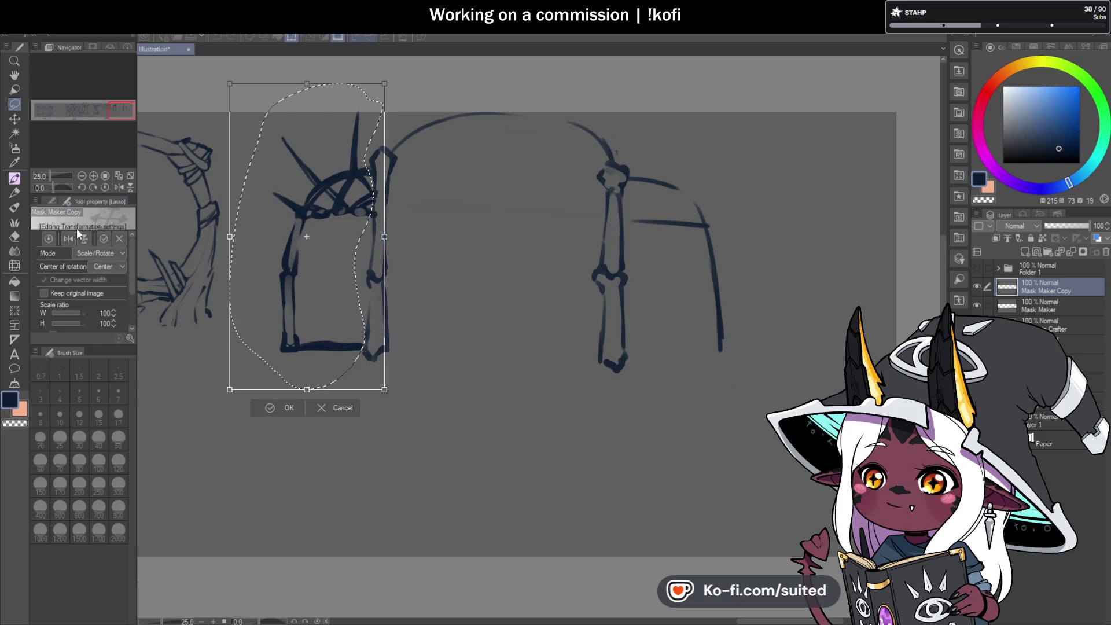
{"action": "left_click", "coordinate": [69, 238]}
{"action": "left_click_drag", "start_coordinate": [319, 312], "coordinate": [696, 329]}
{"action": "key", "text": "Return"}
{"action": "key", "text": "ctrl+d"}
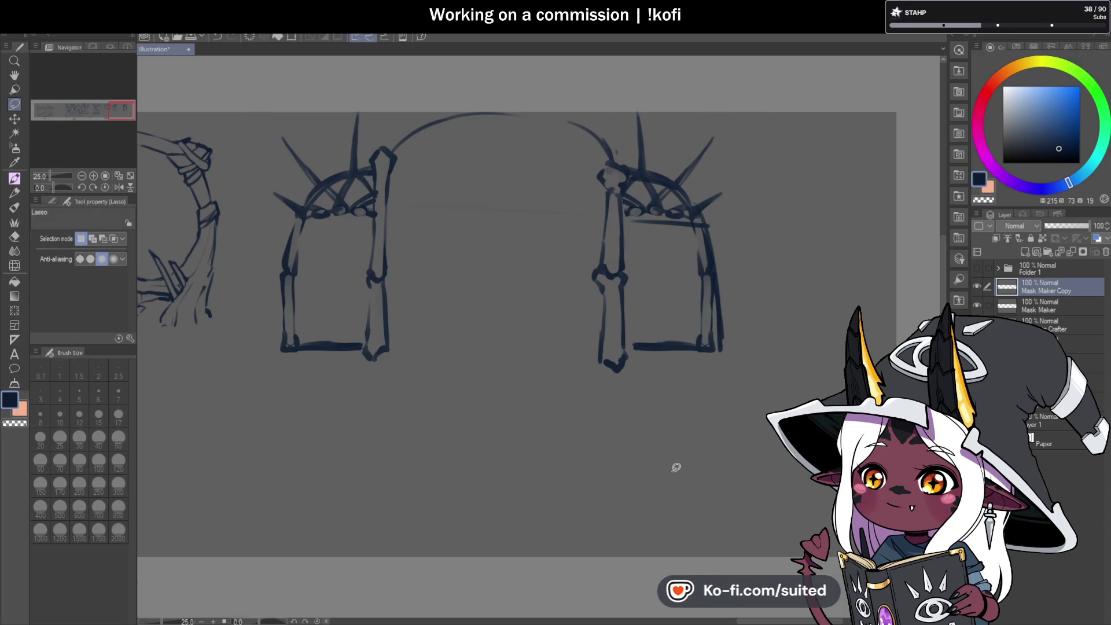
Delete the old lines under the mirrored doorway and merge the copy into the sketch layer
{"action": "left_click", "coordinate": [1050, 310]}
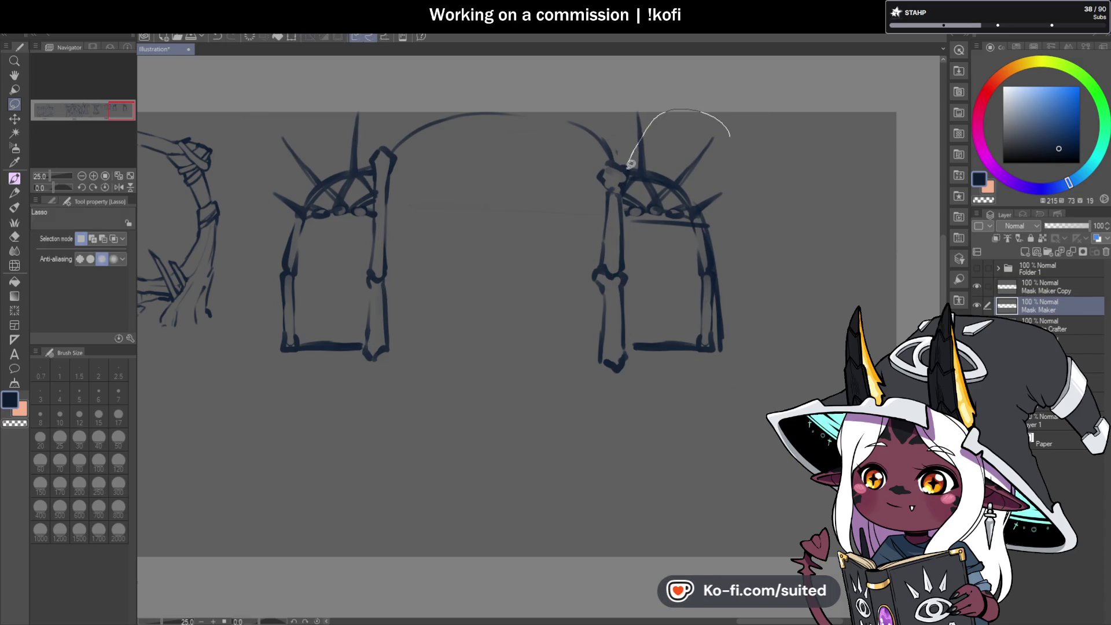
{"action": "left_click_drag", "start_coordinate": [631, 334], "coordinate": [744, 144]}
{"action": "key", "text": "Delete"}
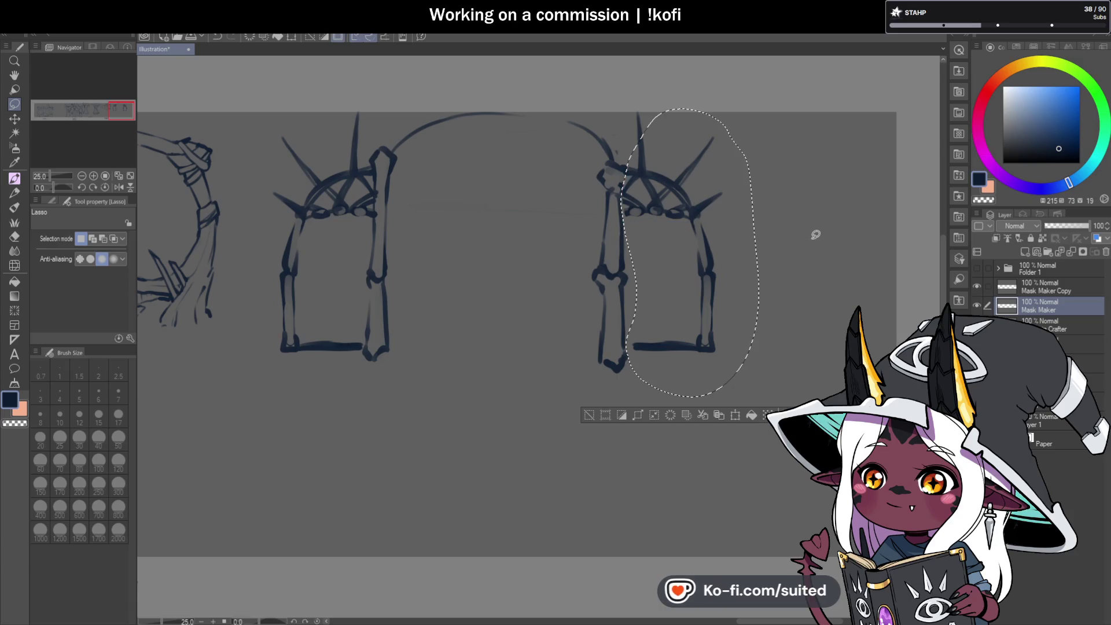
{"action": "key", "text": "ctrl+d"}
{"action": "left_click", "coordinate": [1063, 293]}
{"action": "left_click", "coordinate": [1072, 257]}
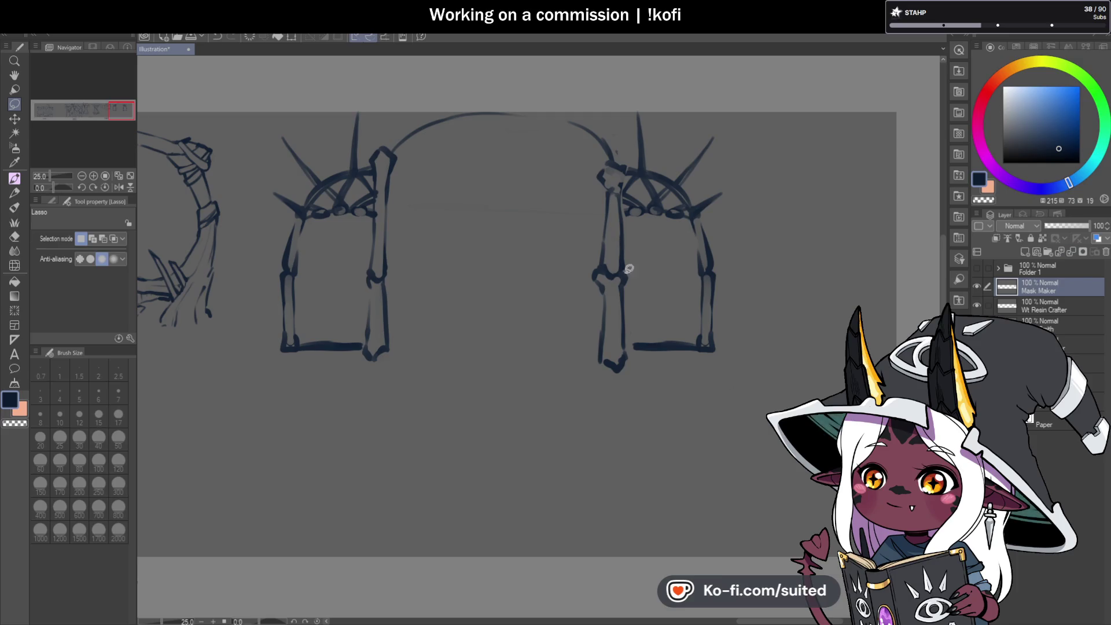
{"action": "key", "text": "b"}
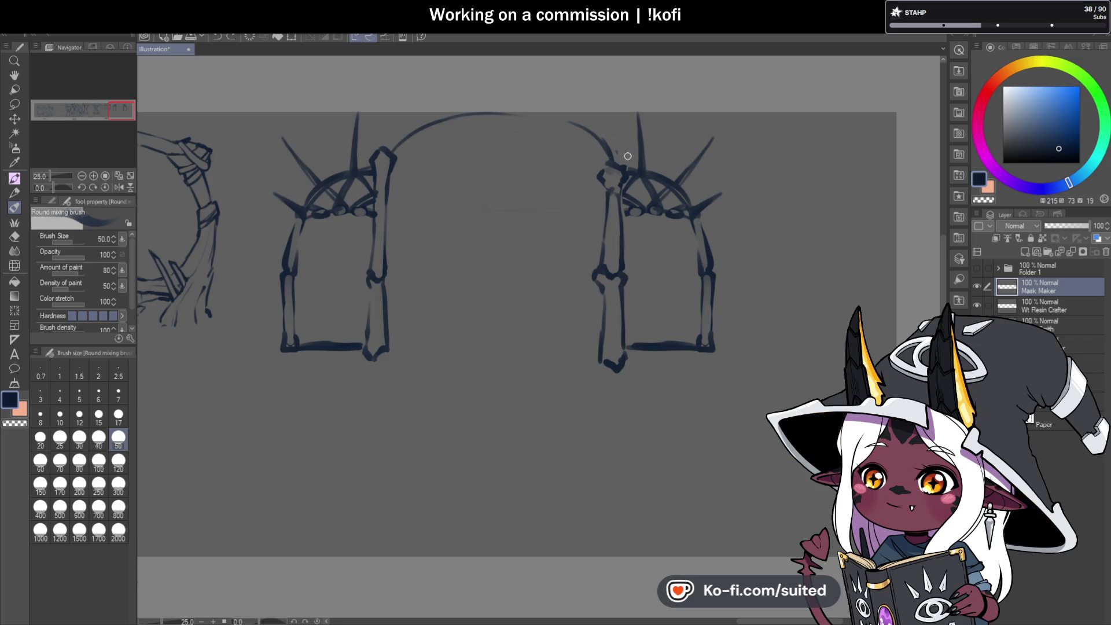
{"action": "key", "text": "ctrl+t"}
Drag both gate sketches slightly lower and confirm the transform
{"action": "left_click_drag", "start_coordinate": [600, 263], "coordinate": [599, 294]}
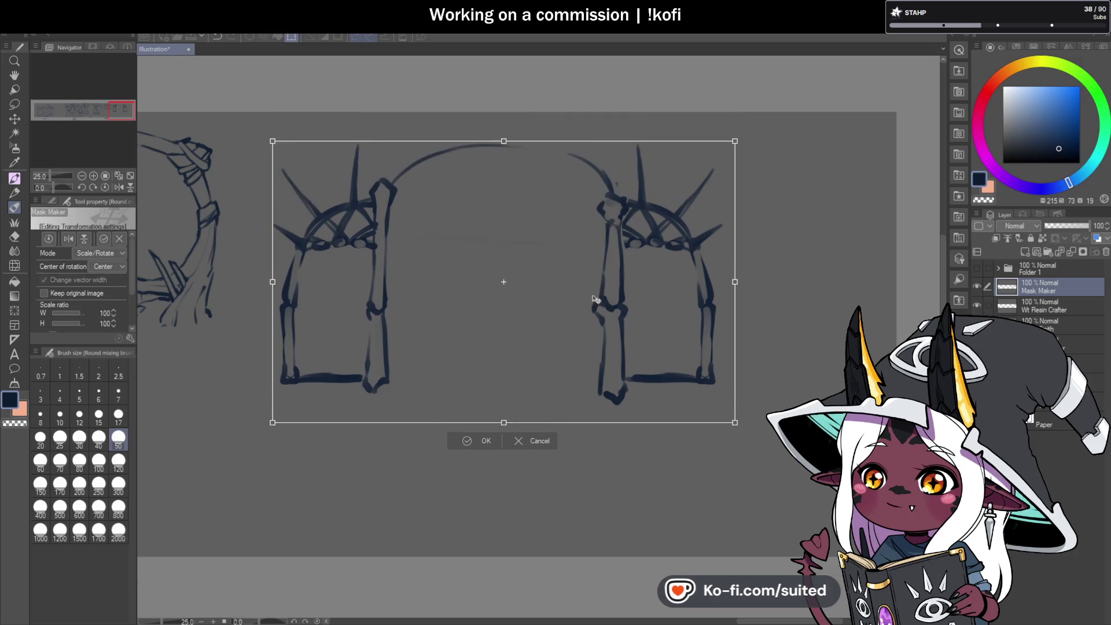
{"action": "left_click", "coordinate": [481, 441]}
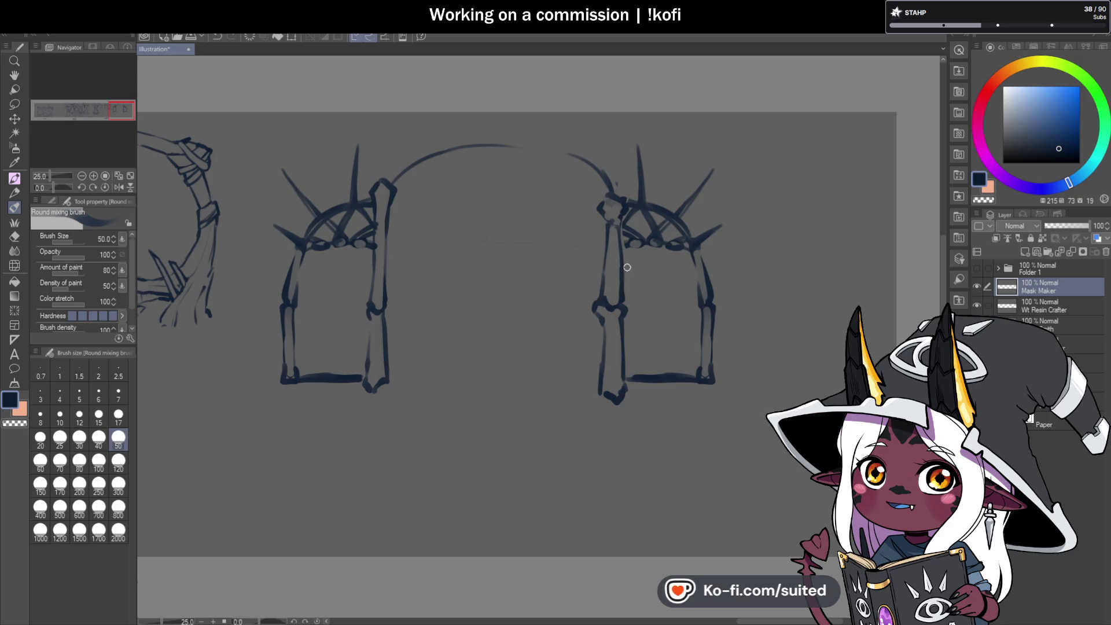
Draw the inner and higher outer arch curves joining the two gates
{"action": "mouse_move", "coordinate": [401, 177]}
{"action": "left_mouse_down"}
{"action": "mouse_move", "coordinate": [524, 148]}
{"action": "mouse_move", "coordinate": [610, 184]}
{"action": "left_mouse_up"}
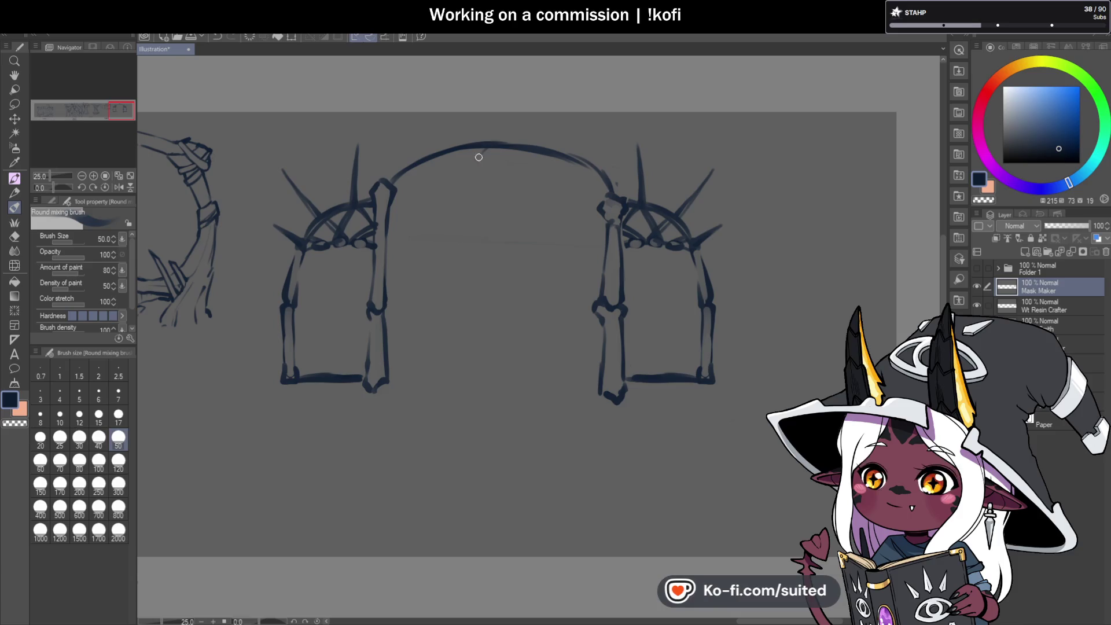
{"action": "left_click_drag", "start_coordinate": [393, 212], "coordinate": [463, 188]}
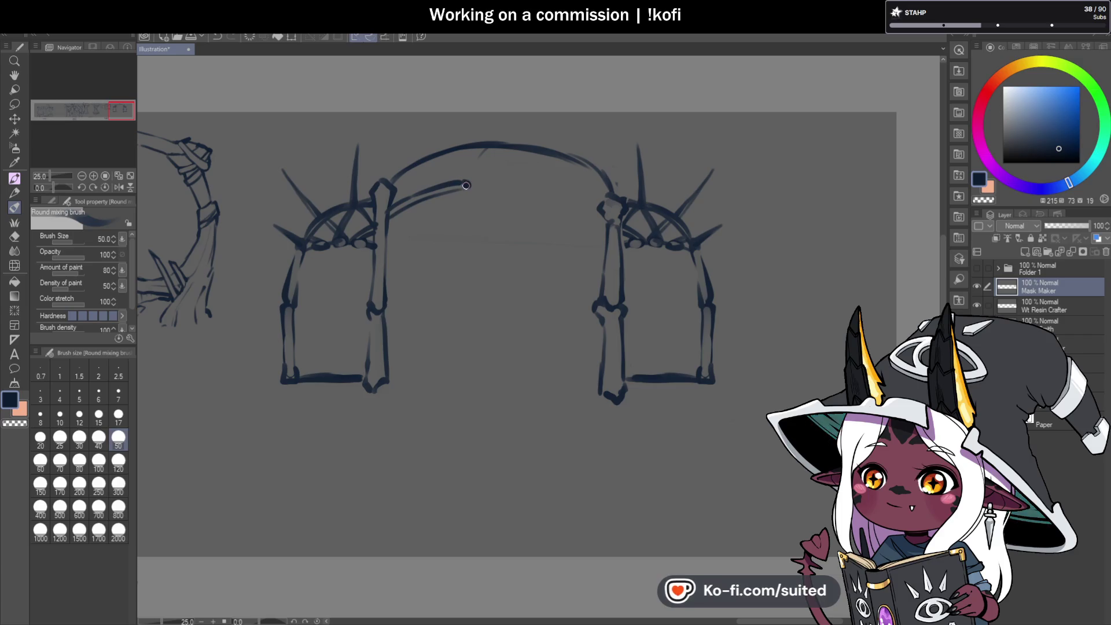
{"action": "left_click_drag", "start_coordinate": [593, 199], "coordinate": [517, 176]}
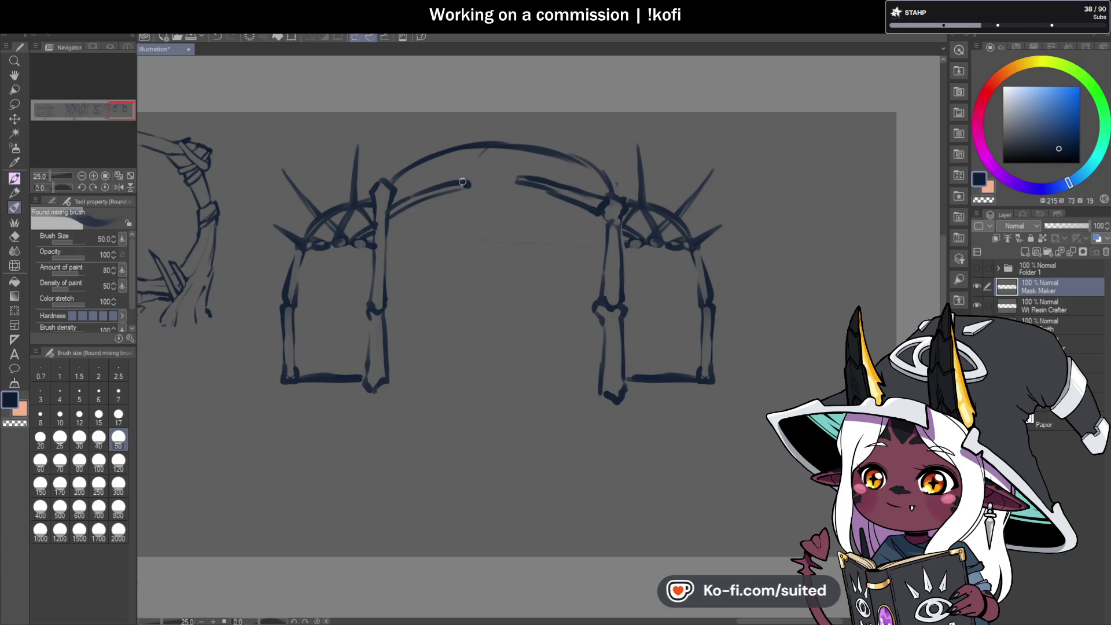
{"action": "left_click_drag", "start_coordinate": [516, 179], "coordinate": [512, 182]}
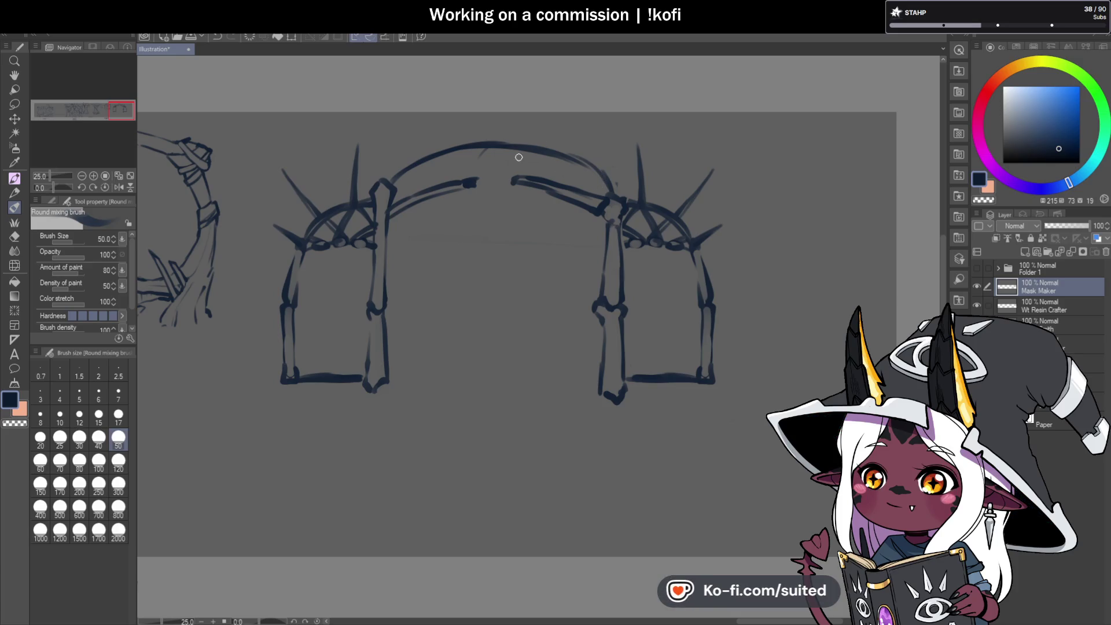
{"action": "left_click_drag", "start_coordinate": [409, 163], "coordinate": [533, 131]}
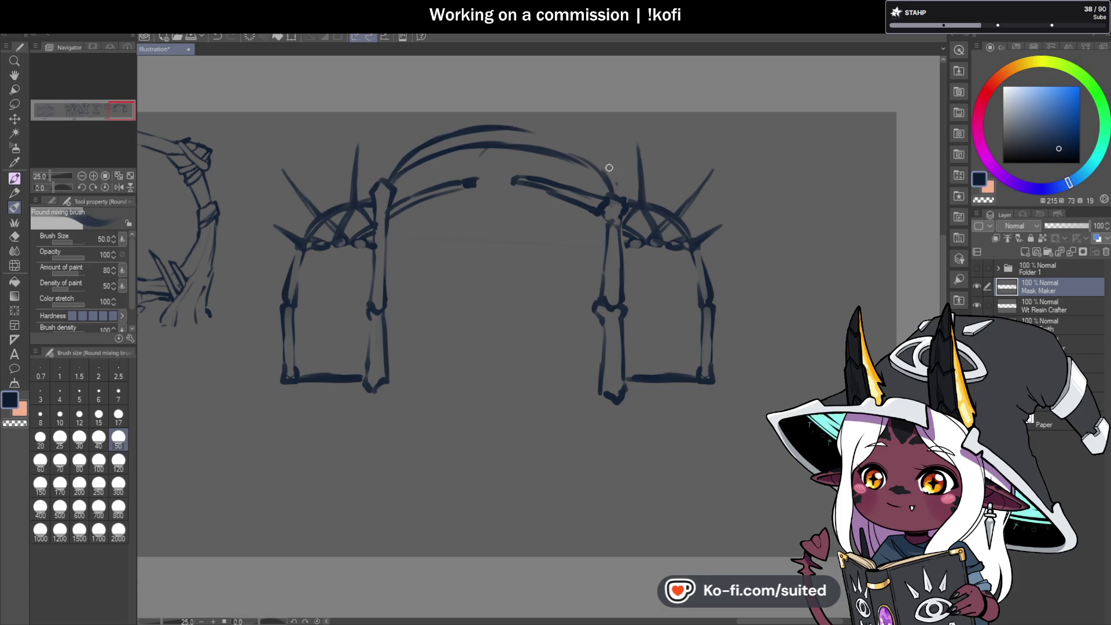
{"action": "mouse_move", "coordinate": [612, 191]}
{"action": "left_mouse_down"}
{"action": "mouse_move", "coordinate": [518, 124]}
{"action": "mouse_move", "coordinate": [383, 174]}
{"action": "mouse_move", "coordinate": [574, 165]}
{"action": "mouse_move", "coordinate": [419, 148]}
{"action": "mouse_move", "coordinate": [432, 155]}
{"action": "mouse_move", "coordinate": [509, 129]}
{"action": "mouse_move", "coordinate": [584, 161]}
{"action": "left_mouse_up"}
{"action": "key", "text": "c"}
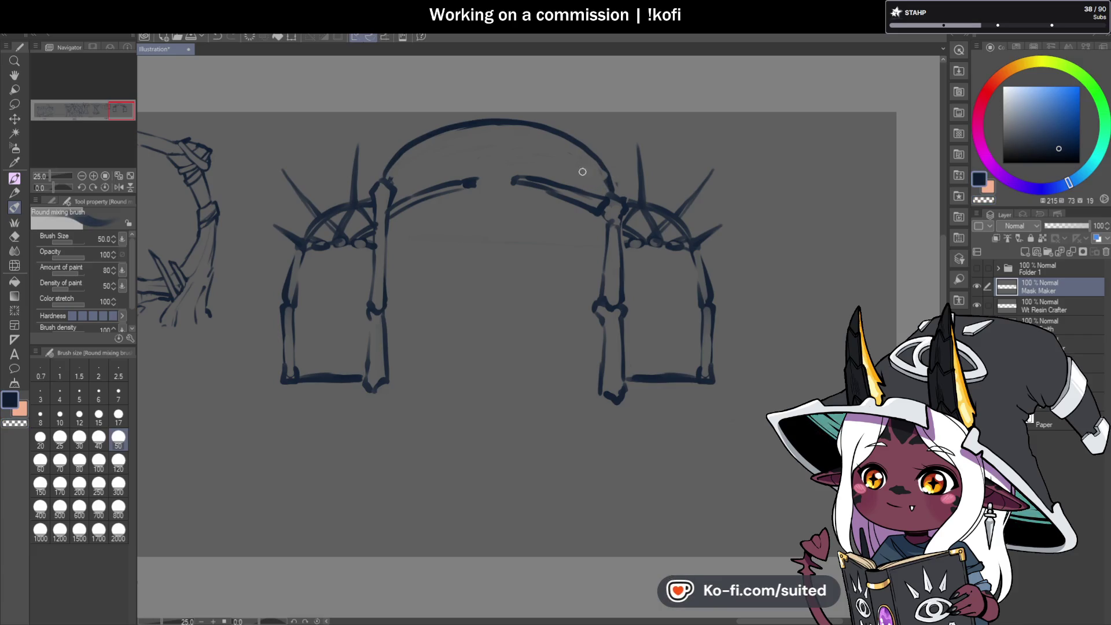
Outline the central gem and add knobbly ribs along both sides of the arch
{"action": "left_click_drag", "start_coordinate": [473, 182], "coordinate": [471, 171]}
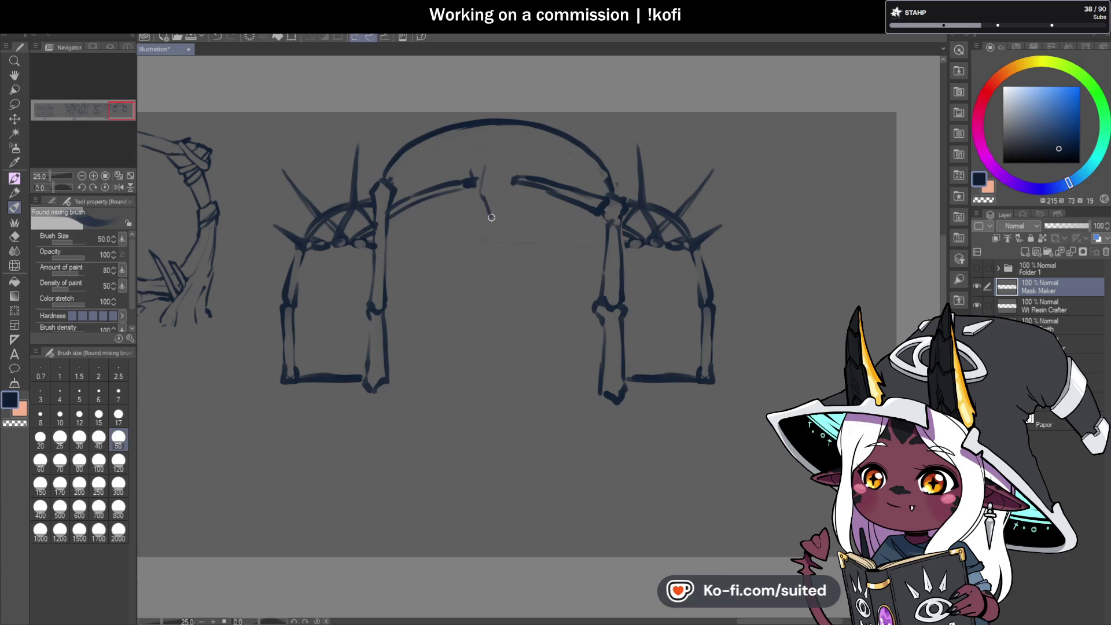
{"action": "left_click_drag", "start_coordinate": [505, 195], "coordinate": [496, 218]}
{"action": "mouse_move", "coordinate": [489, 159]}
{"action": "left_mouse_down"}
{"action": "mouse_move", "coordinate": [510, 174]}
{"action": "mouse_move", "coordinate": [496, 214]}
{"action": "left_mouse_up"}
{"action": "mouse_move", "coordinate": [468, 176]}
{"action": "left_mouse_down"}
{"action": "mouse_move", "coordinate": [470, 156]}
{"action": "mouse_move", "coordinate": [519, 143]}
{"action": "left_mouse_up"}
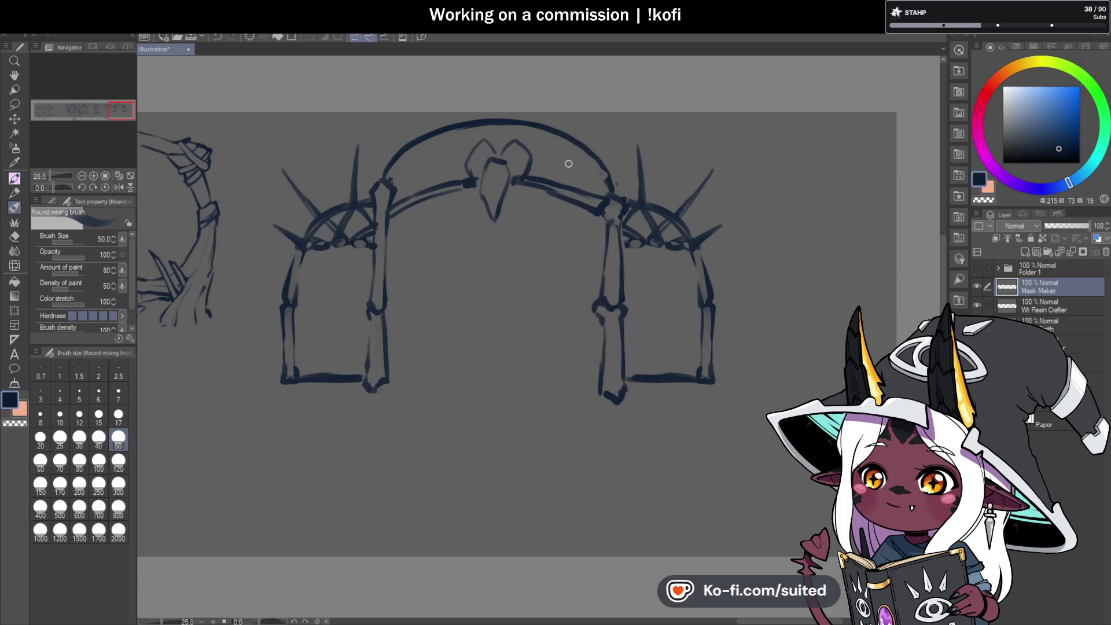
{"action": "mouse_move", "coordinate": [391, 171]}
{"action": "left_mouse_down"}
{"action": "mouse_move", "coordinate": [412, 212]}
{"action": "mouse_move", "coordinate": [409, 196]}
{"action": "left_mouse_up"}
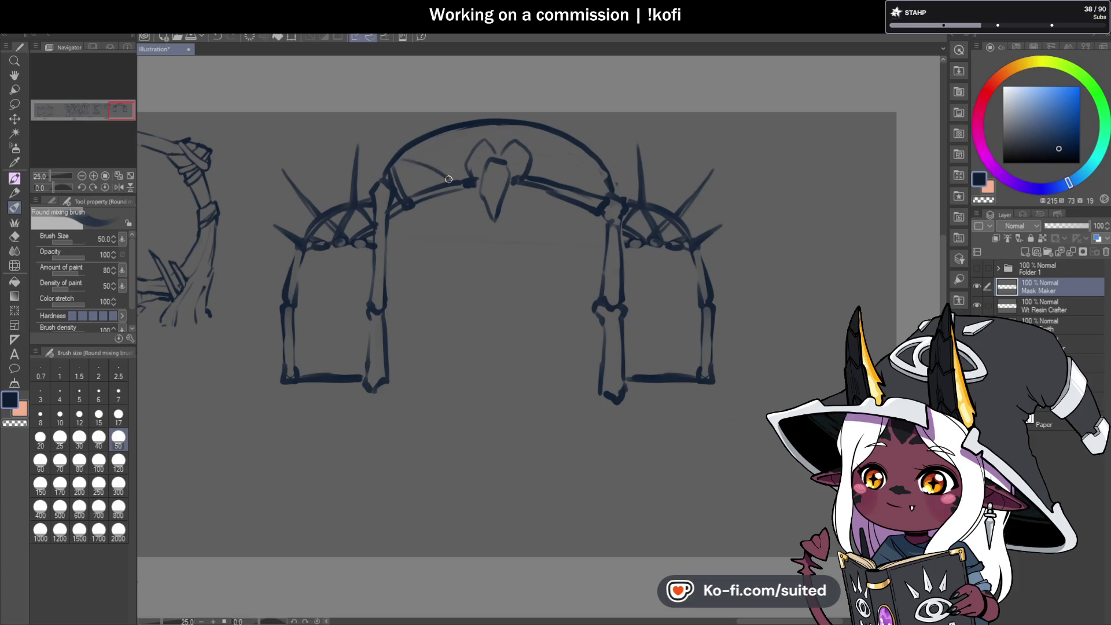
{"action": "left_click_drag", "start_coordinate": [457, 179], "coordinate": [503, 121]}
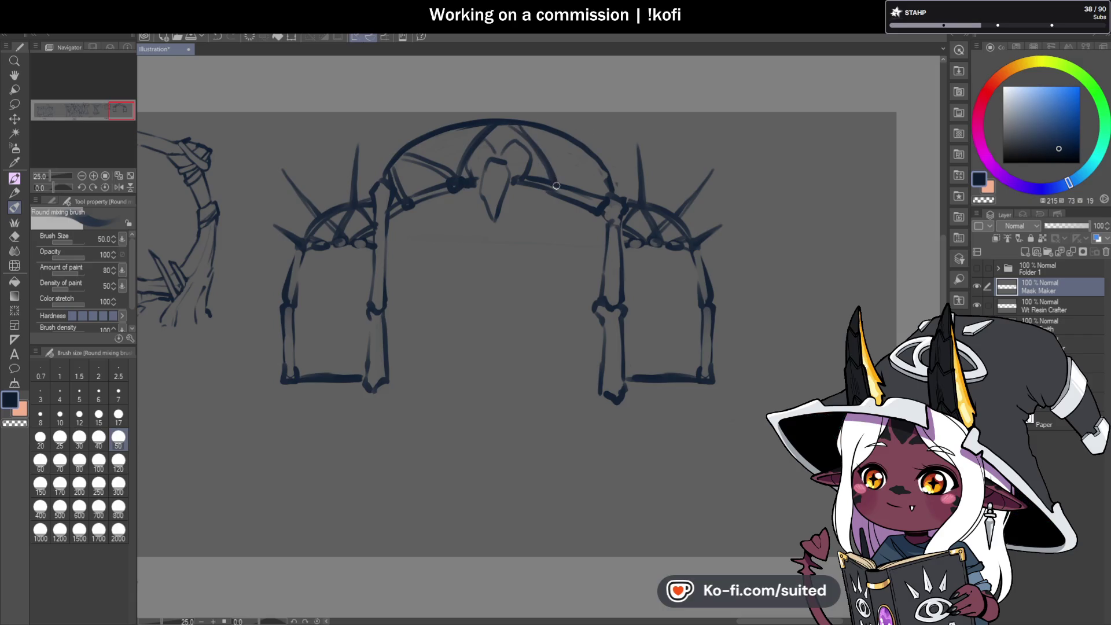
{"action": "mouse_move", "coordinate": [557, 184]}
{"action": "left_mouse_down"}
{"action": "mouse_move", "coordinate": [594, 161]}
{"action": "mouse_move", "coordinate": [559, 191]}
{"action": "left_mouse_up"}
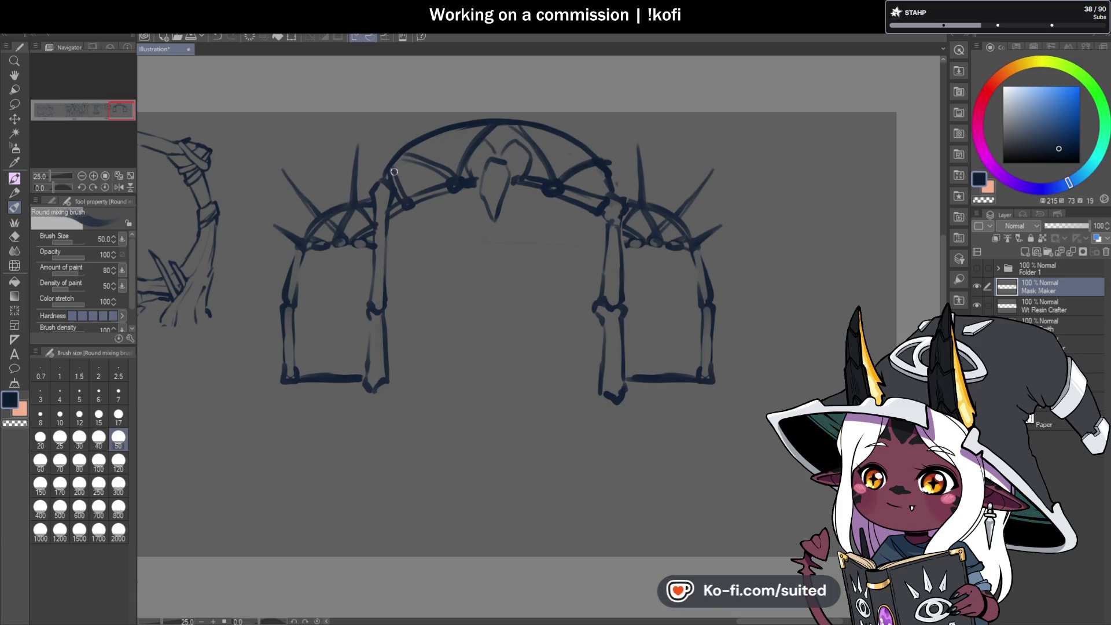
{"action": "left_click_drag", "start_coordinate": [524, 126], "coordinate": [571, 147]}
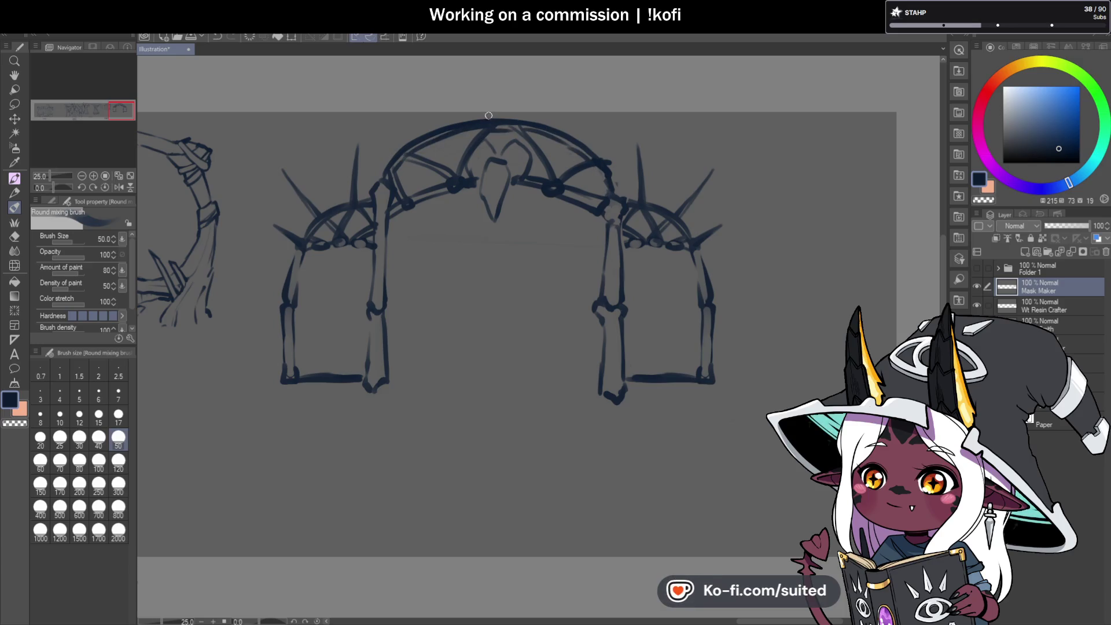
Add two spikes on the arch top and thicken and reshape its upper-left post
{"action": "left_click_drag", "start_coordinate": [514, 121], "coordinate": [520, 122]}
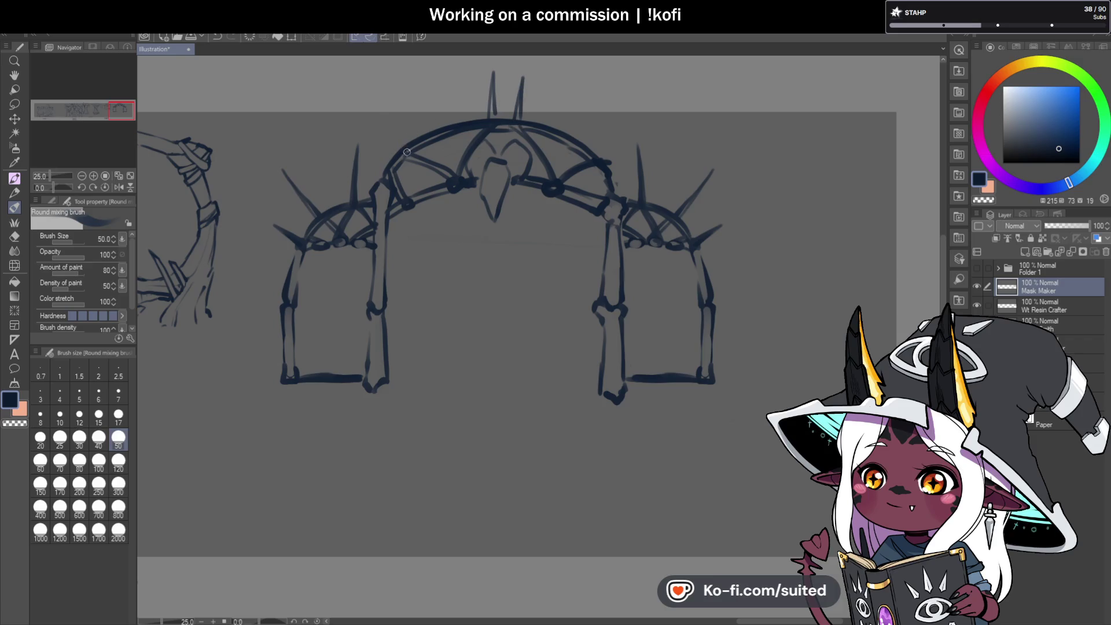
{"action": "mouse_move", "coordinate": [602, 144]}
{"action": "left_mouse_down"}
{"action": "mouse_move", "coordinate": [630, 109]}
{"action": "mouse_move", "coordinate": [605, 158]}
{"action": "left_mouse_up"}
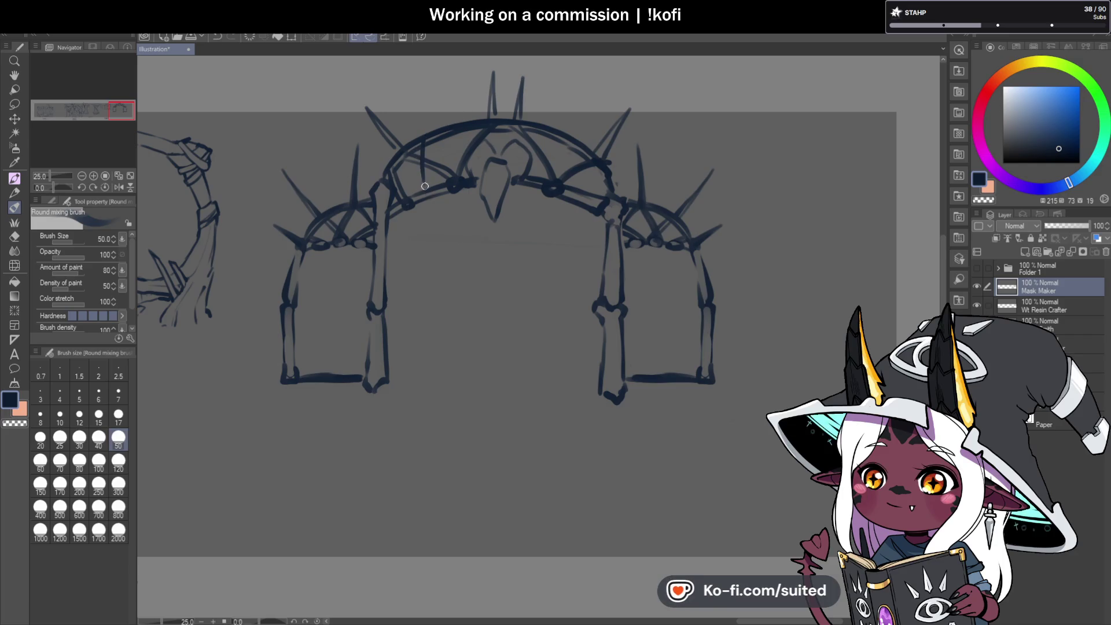
{"action": "left_click_drag", "start_coordinate": [415, 140], "coordinate": [413, 196]}
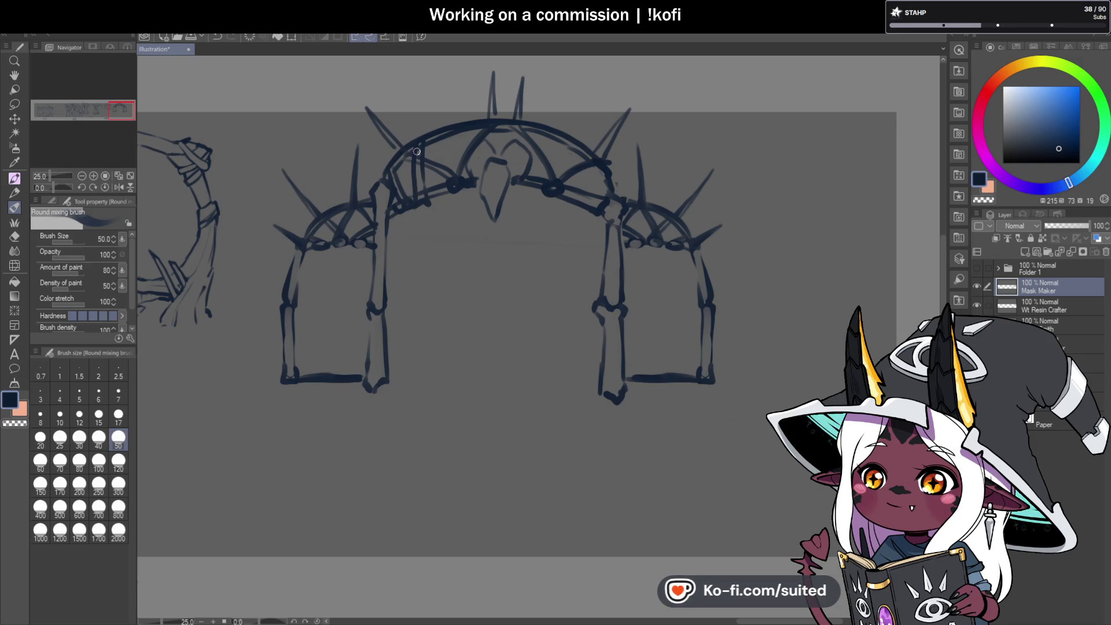
{"action": "left_click_drag", "start_coordinate": [421, 148], "coordinate": [423, 203]}
{"action": "left_click_drag", "start_coordinate": [419, 143], "coordinate": [388, 182]}
{"action": "mouse_move", "coordinate": [416, 146]}
{"action": "left_mouse_down"}
{"action": "mouse_move", "coordinate": [410, 199]}
{"action": "mouse_move", "coordinate": [391, 189]}
{"action": "mouse_move", "coordinate": [400, 151]}
{"action": "mouse_move", "coordinate": [418, 155]}
{"action": "left_mouse_up"}
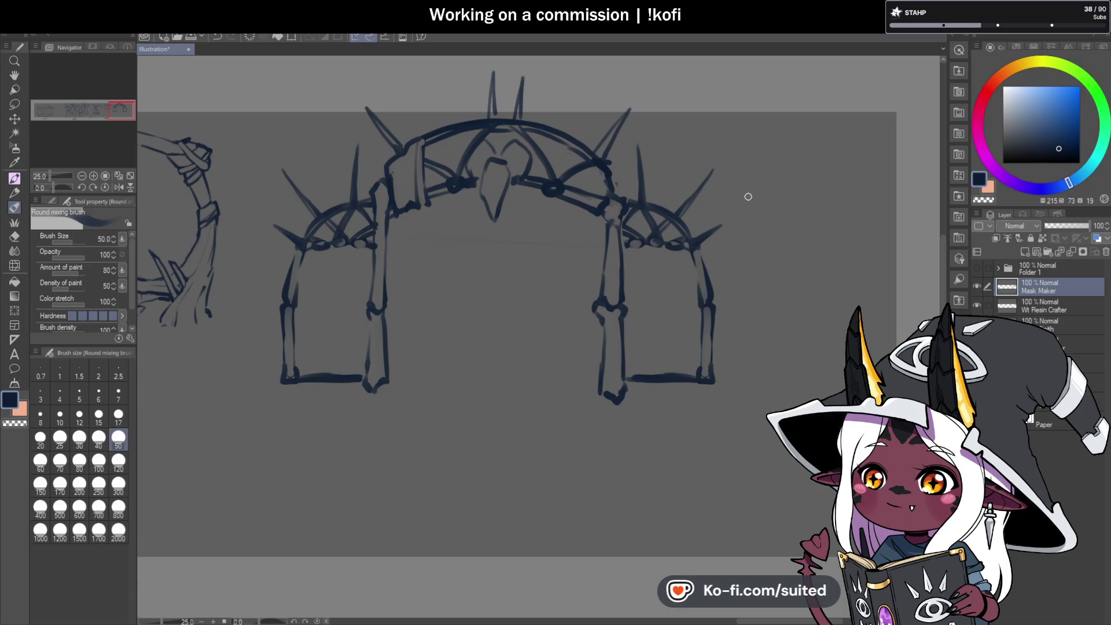
{"action": "left_click_drag", "start_coordinate": [376, 291], "coordinate": [377, 304]}
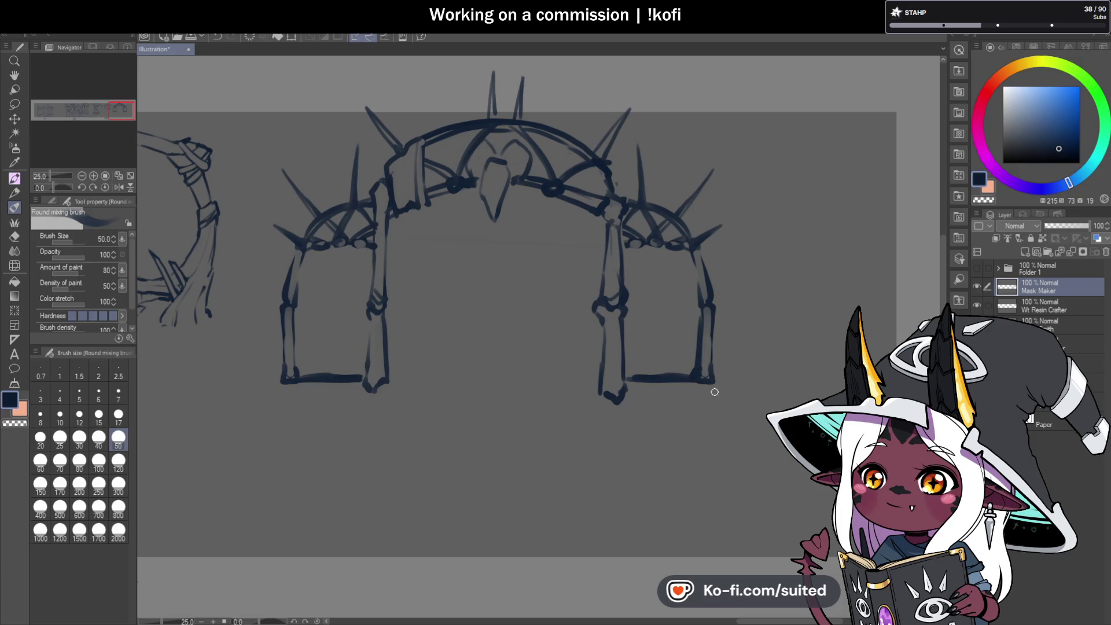
Extend the gate corners and inner pillars downward and sweep curved bases beneath them
{"action": "left_click_drag", "start_coordinate": [714, 387], "coordinate": [716, 411]}
{"action": "mouse_move", "coordinate": [292, 381]}
{"action": "left_mouse_down"}
{"action": "mouse_move", "coordinate": [272, 384]}
{"action": "mouse_move", "coordinate": [282, 412]}
{"action": "left_mouse_up"}
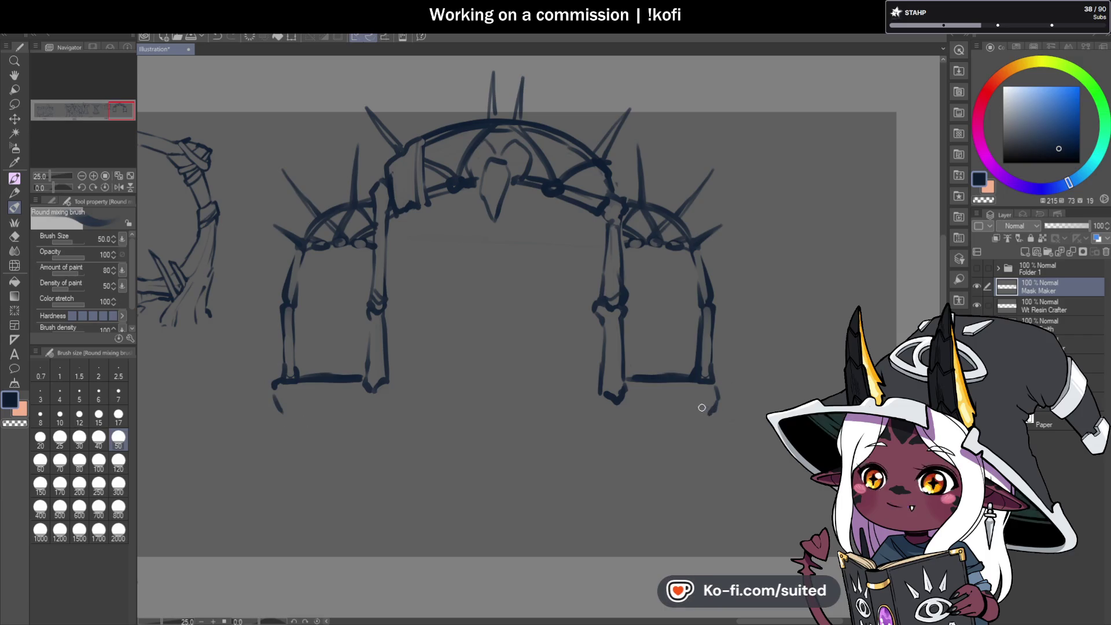
{"action": "left_click_drag", "start_coordinate": [391, 386], "coordinate": [391, 432]}
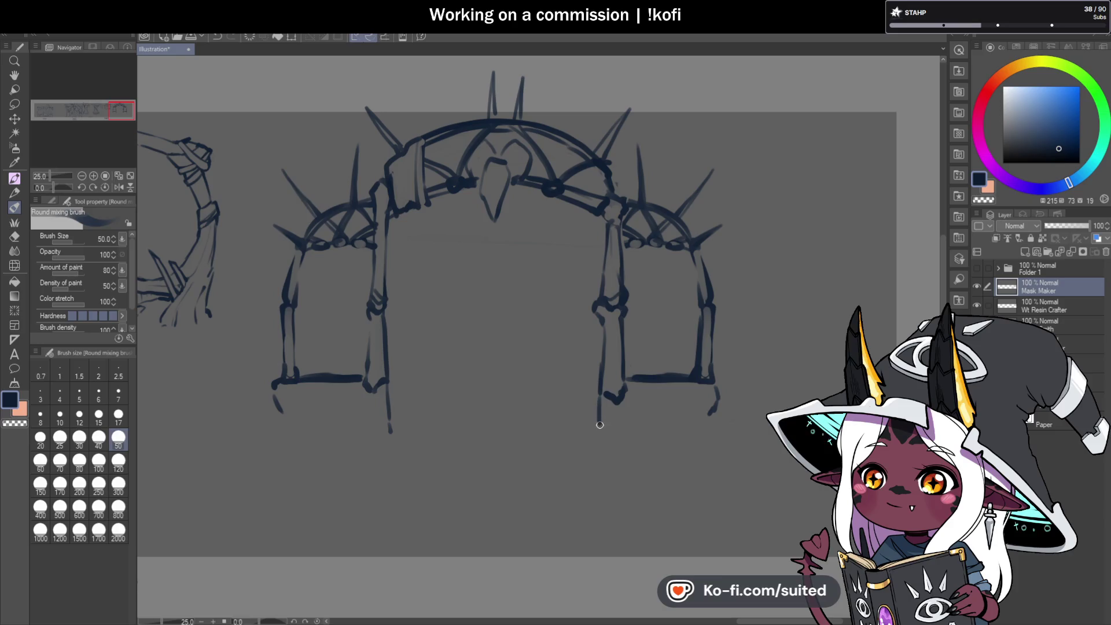
{"action": "left_click_drag", "start_coordinate": [600, 421], "coordinate": [600, 437]}
{"action": "left_click_drag", "start_coordinate": [674, 444], "coordinate": [630, 452]}
{"action": "left_click_drag", "start_coordinate": [279, 408], "coordinate": [379, 446]}
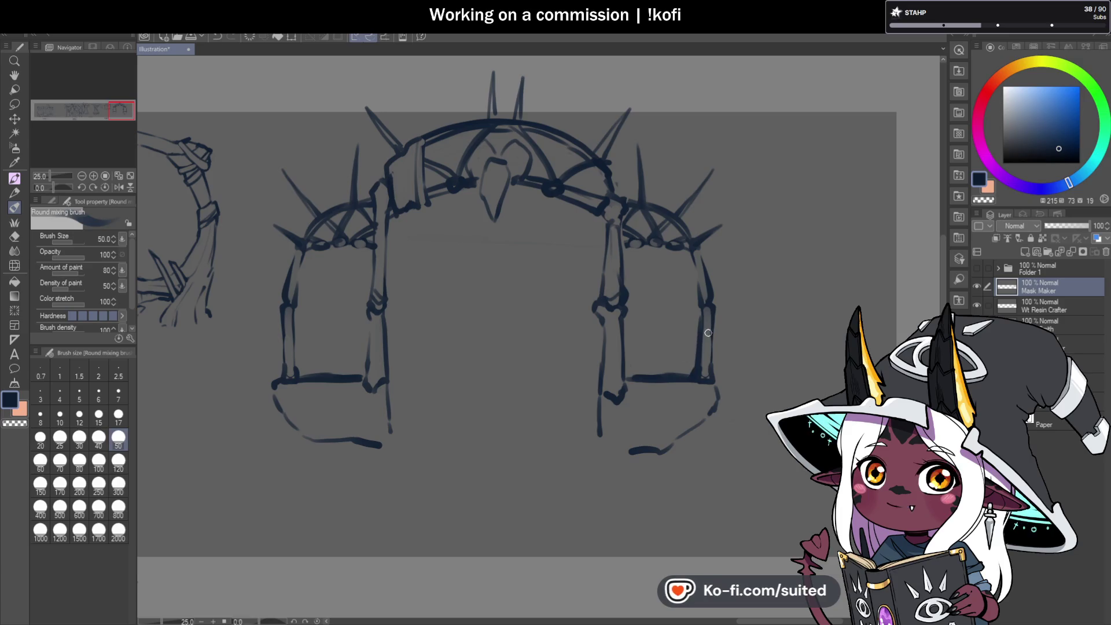
{"action": "left_click_drag", "start_coordinate": [716, 404], "coordinate": [673, 445]}
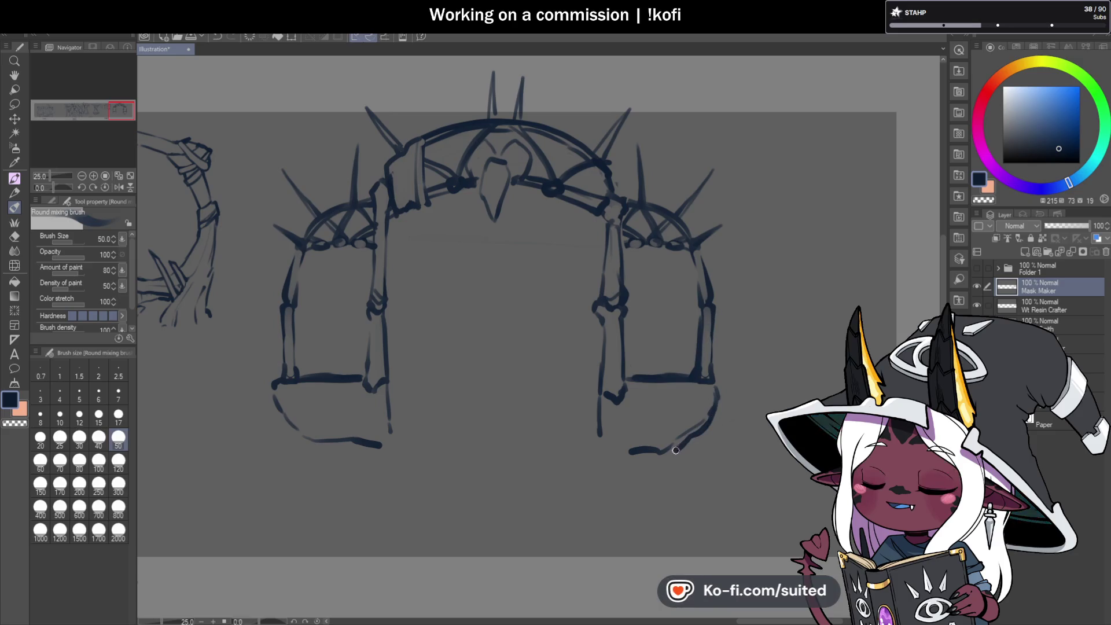
Join the lower-right base curve up to the gate corner, then zoom out and back in to review the banner
{"action": "left_click_drag", "start_coordinate": [712, 404], "coordinate": [717, 382]}
{"action": "scroll", "coordinate": [497, 368], "scroll_direction": "down", "scroll_amount": 6}
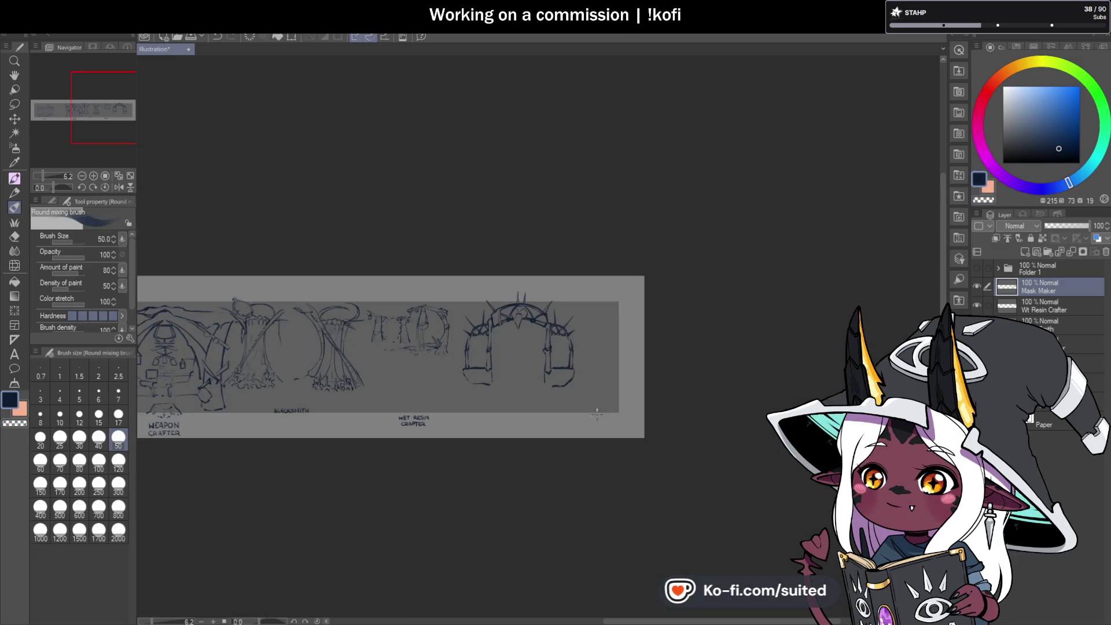
{"action": "scroll", "coordinate": [530, 397], "scroll_direction": "up", "scroll_amount": 3}
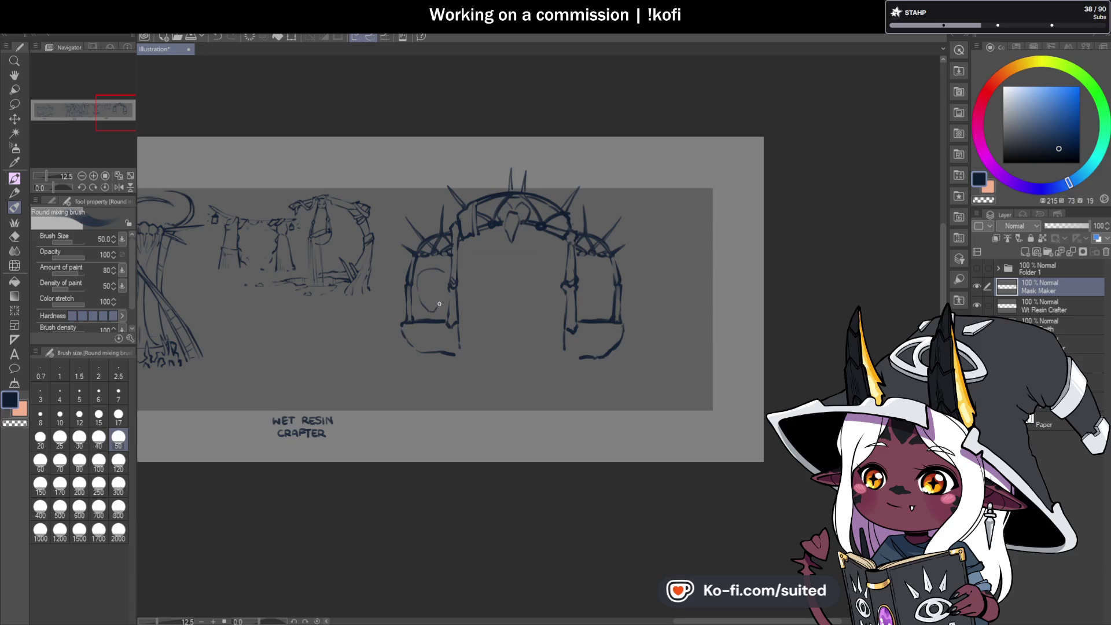
Sketch shield shapes inside both side gates and a circle in the central archway
{"action": "left_click_drag", "start_coordinate": [433, 272], "coordinate": [427, 291]}
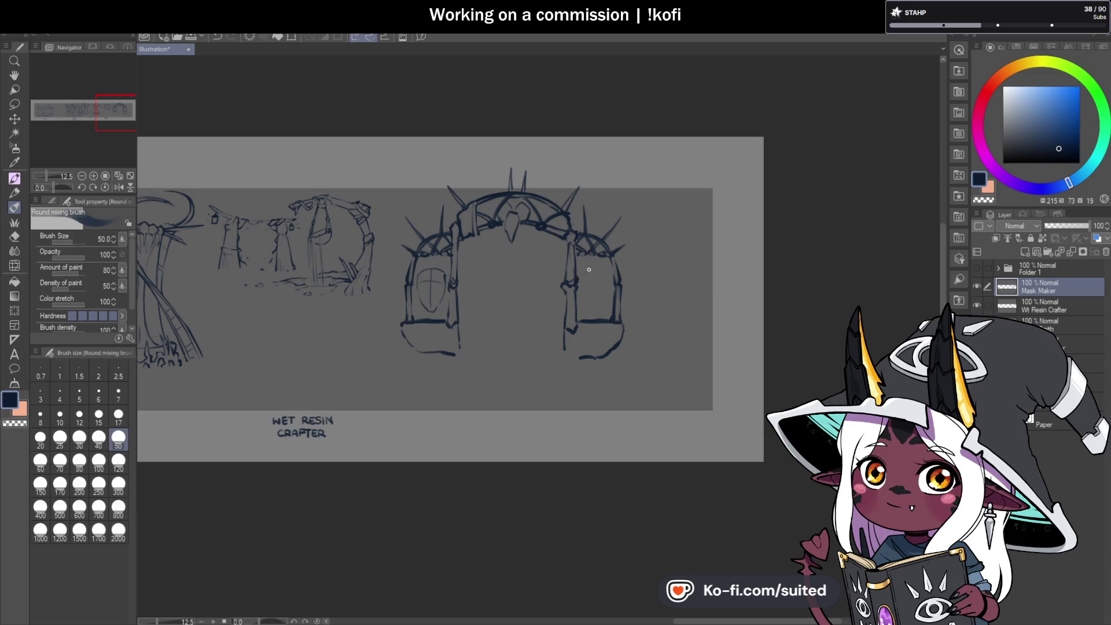
{"action": "mouse_move", "coordinate": [602, 273]}
{"action": "left_mouse_down"}
{"action": "mouse_move", "coordinate": [588, 303]}
{"action": "mouse_move", "coordinate": [612, 287]}
{"action": "left_mouse_up"}
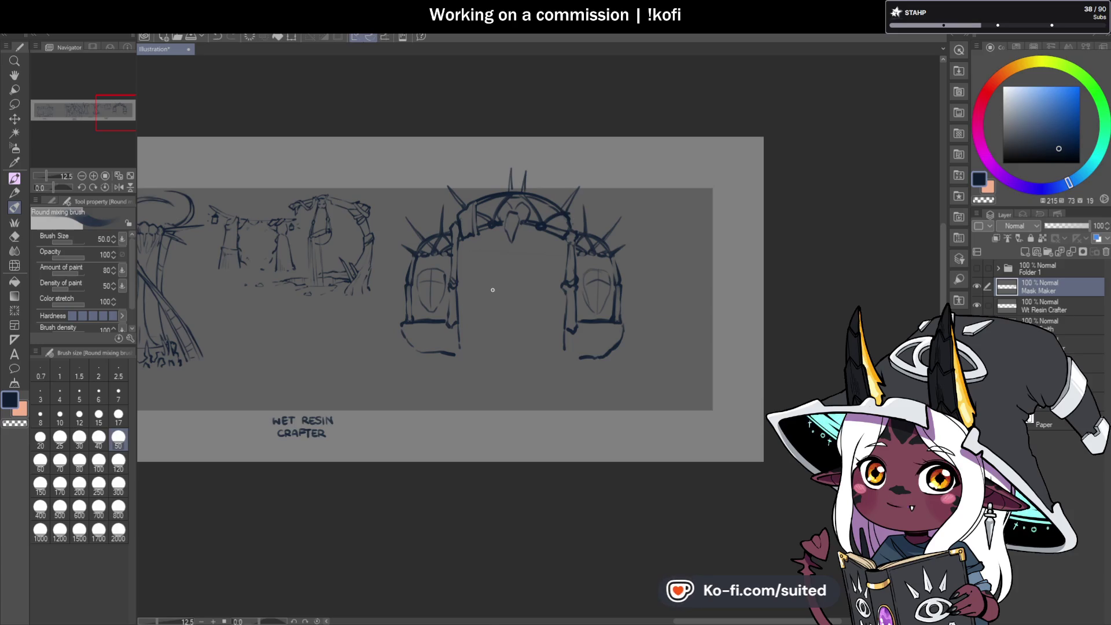
{"action": "mouse_move", "coordinate": [494, 287]}
{"action": "left_mouse_down"}
{"action": "mouse_move", "coordinate": [516, 267]}
{"action": "mouse_move", "coordinate": [533, 280]}
{"action": "left_mouse_up"}
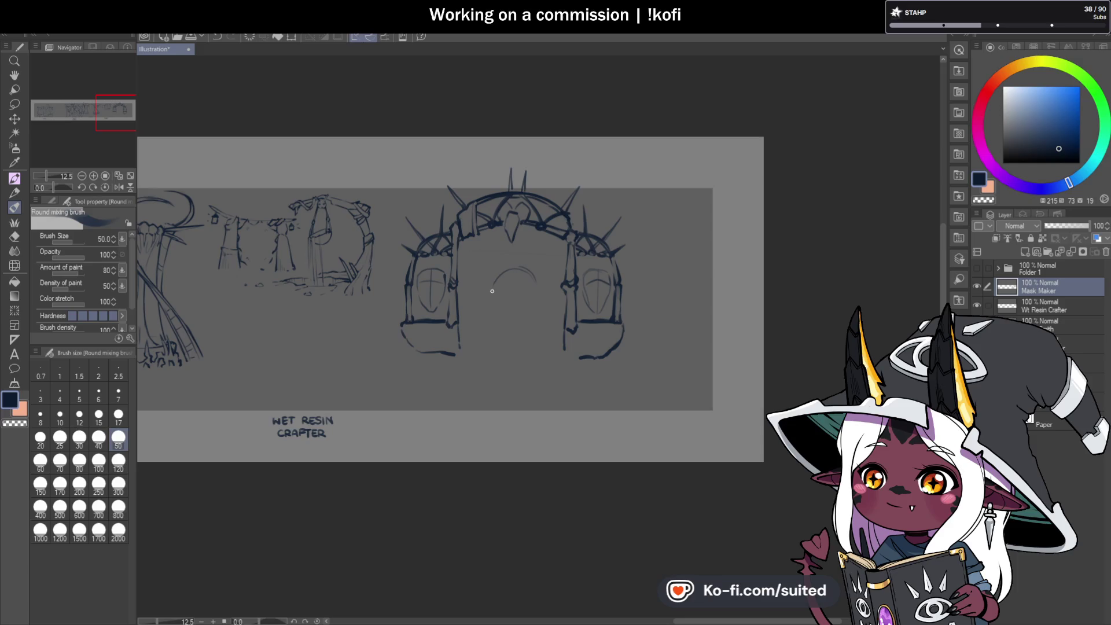
{"action": "mouse_move", "coordinate": [501, 317]}
{"action": "left_mouse_down"}
{"action": "mouse_move", "coordinate": [521, 322]}
{"action": "mouse_move", "coordinate": [536, 295]}
{"action": "left_mouse_up"}
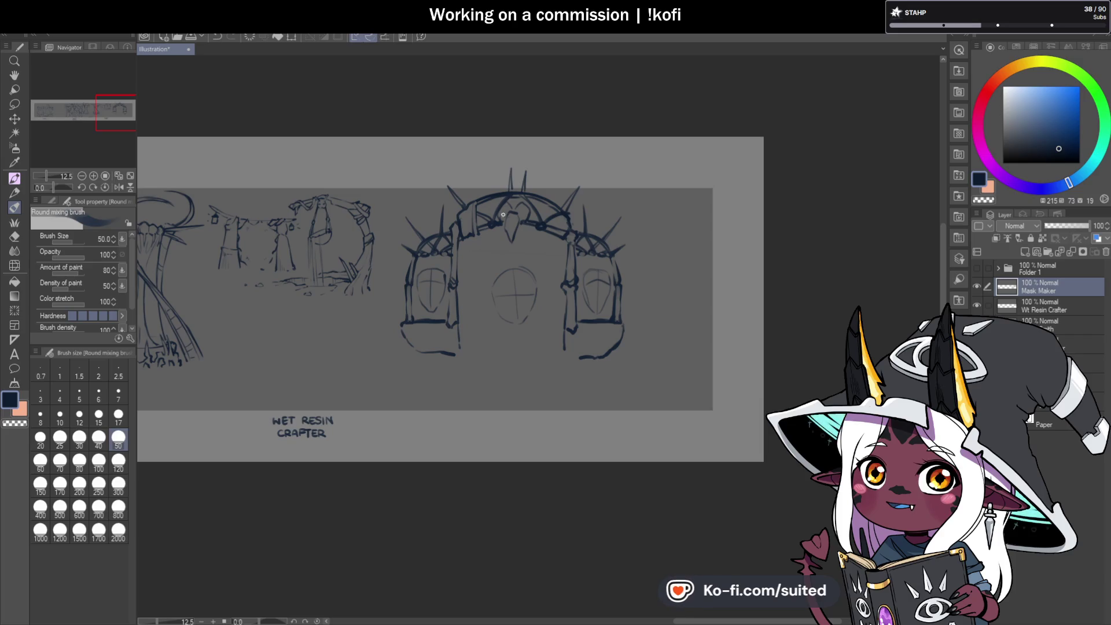
Add mirrored strokes on both sides of the central circle and a line up to the pendant
{"action": "left_click_drag", "start_coordinate": [493, 281], "coordinate": [457, 267]}
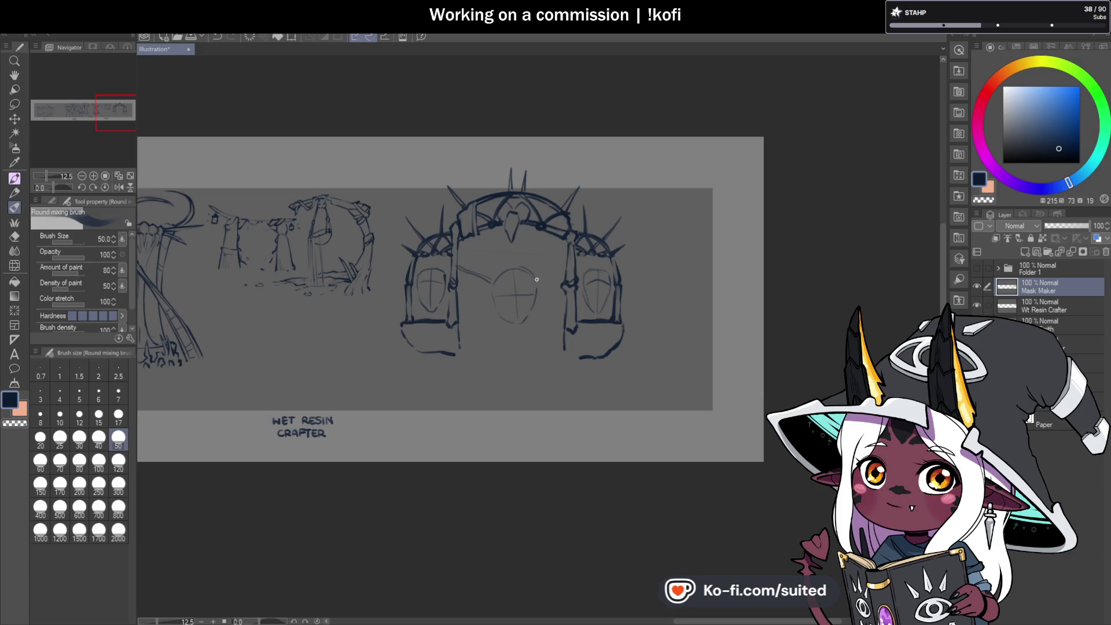
{"action": "left_click_drag", "start_coordinate": [563, 270], "coordinate": [538, 282]}
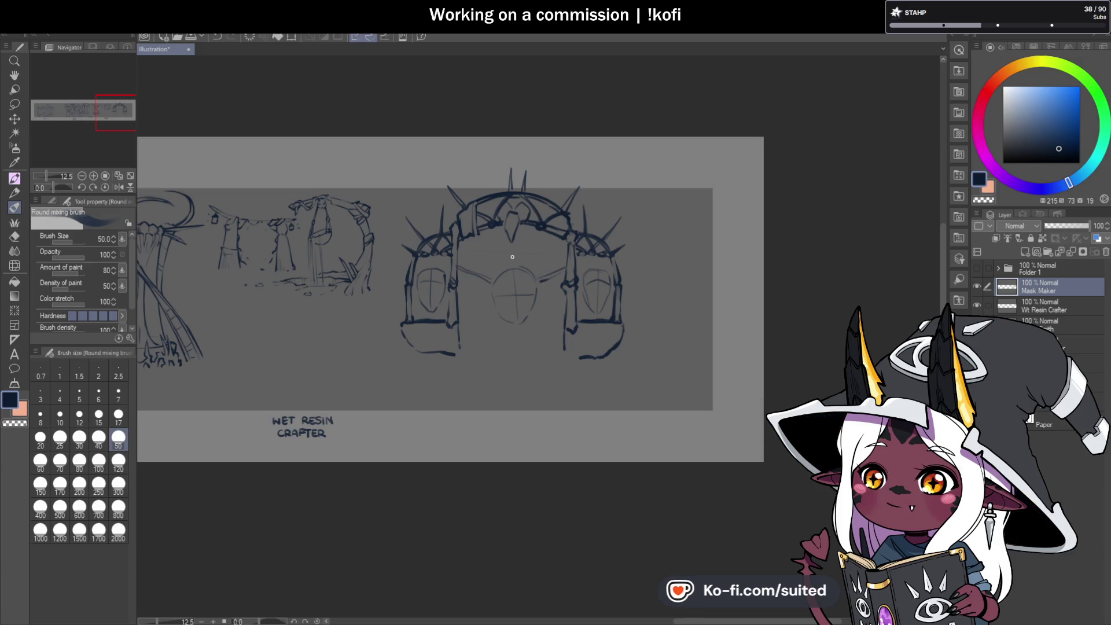
{"action": "left_click_drag", "start_coordinate": [511, 242], "coordinate": [515, 269]}
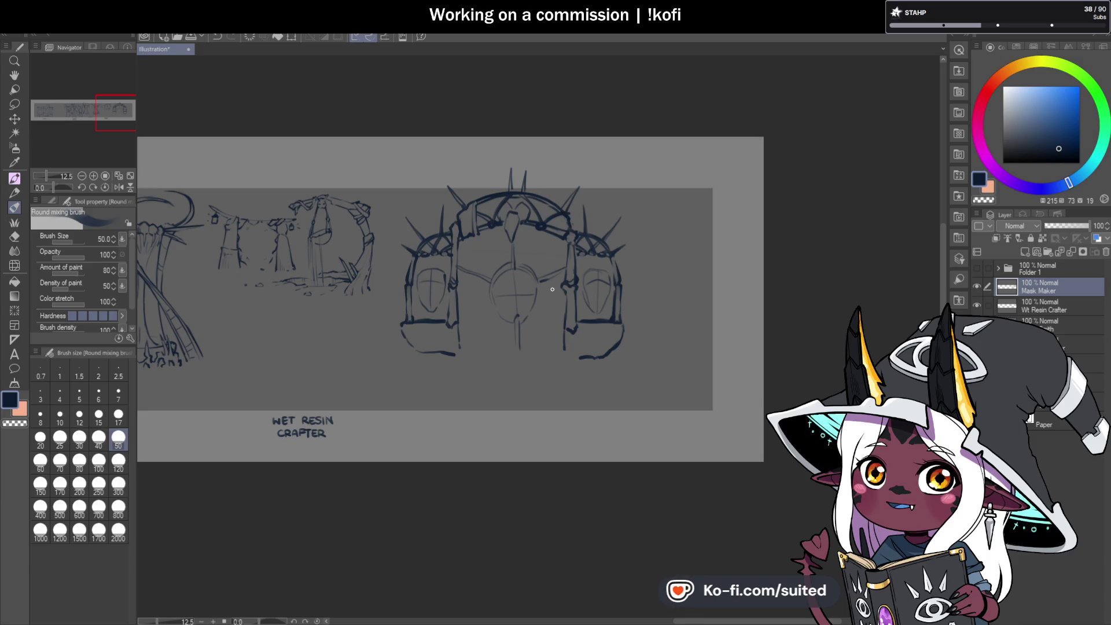
Lasso the central medallion, scale it to 86%, tilt it slightly and shift it up-right
{"action": "key", "text": "m"}
{"action": "left_click_drag", "start_coordinate": [520, 242], "coordinate": [466, 250]}
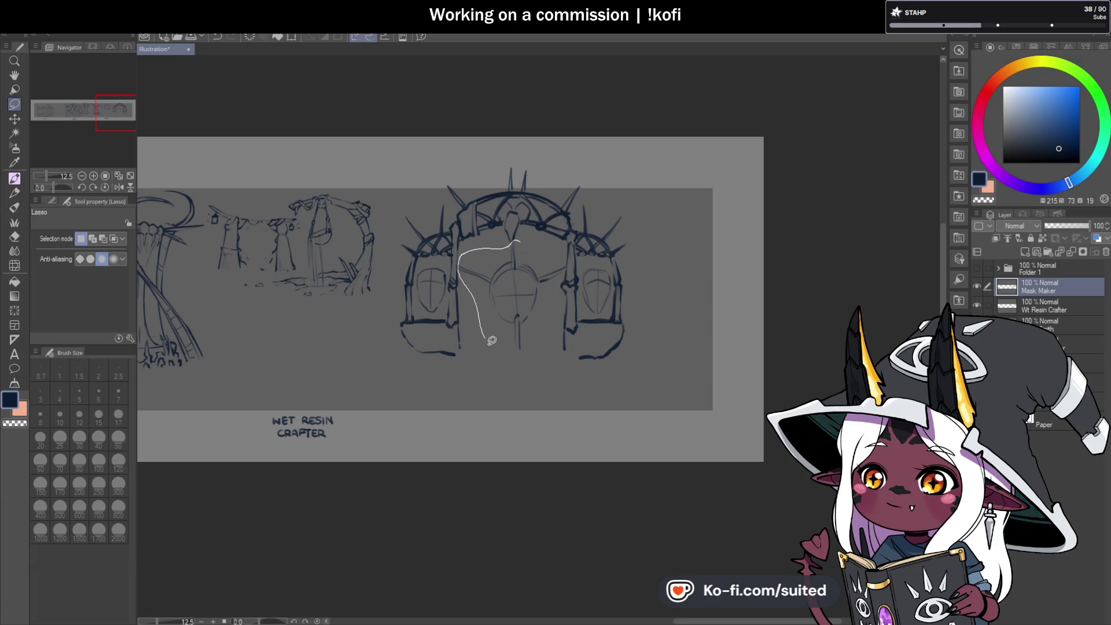
{"action": "left_click_drag", "start_coordinate": [554, 245], "coordinate": [553, 243]}
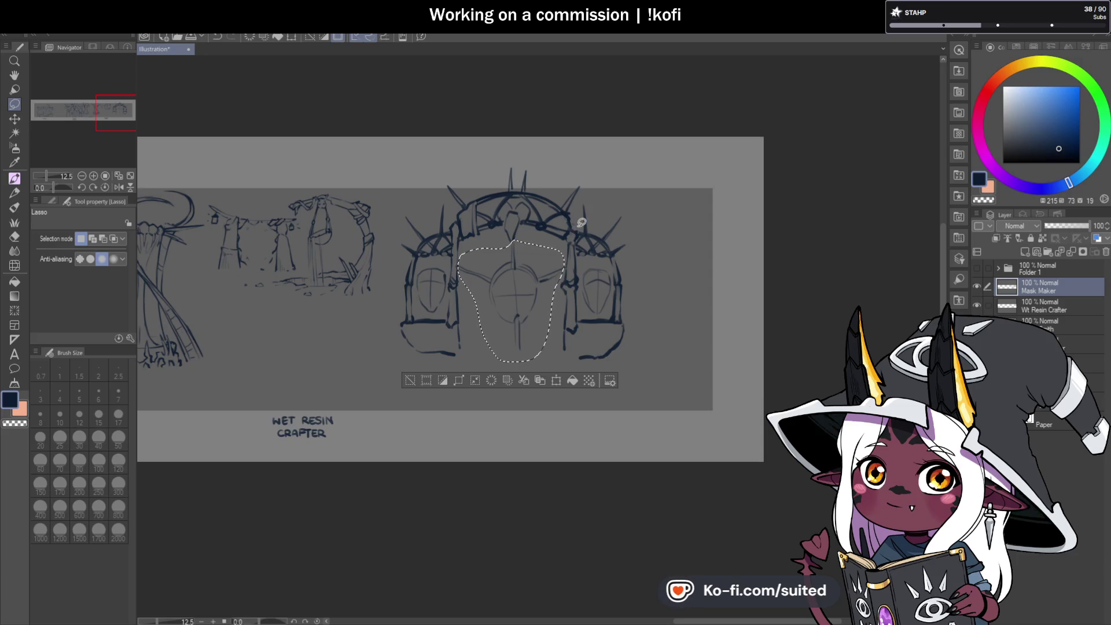
{"action": "key", "text": "ctrl+t"}
{"action": "left_click_drag", "start_coordinate": [569, 231], "coordinate": [556, 252]}
{"action": "left_click_drag", "start_coordinate": [528, 291], "coordinate": [534, 279]}
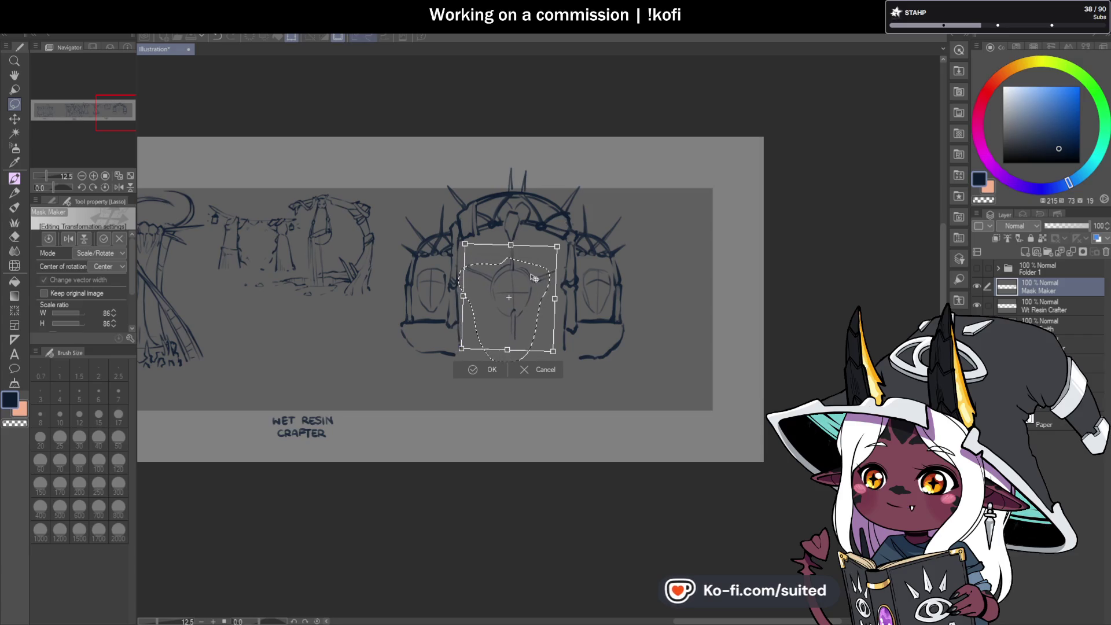
{"action": "left_click", "coordinate": [492, 369]}
{"action": "key", "text": "ctrl+d"}
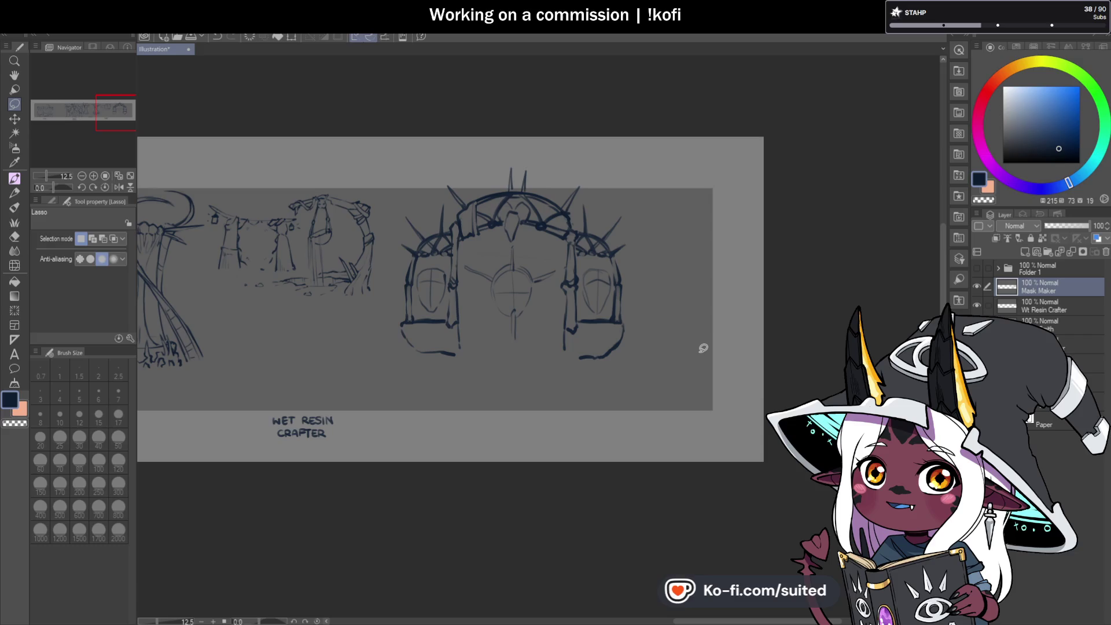
{"action": "key", "text": "space"}
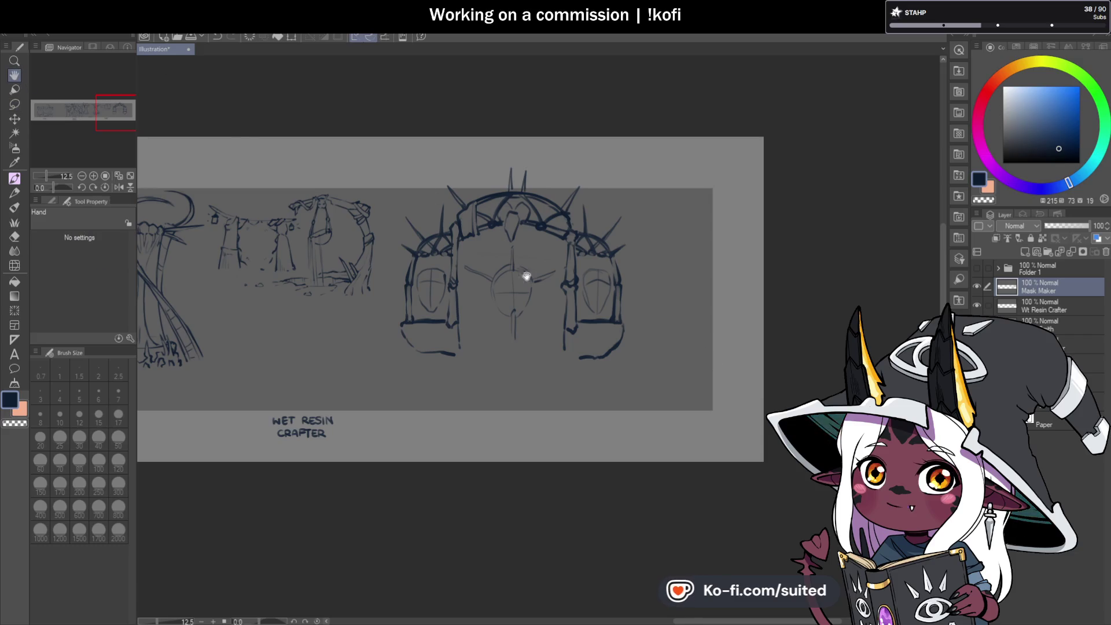
{"action": "left_click_drag", "start_coordinate": [521, 265], "coordinate": [724, 265]}
{"action": "scroll", "coordinate": [682, 298], "scroll_direction": "down", "scroll_amount": 2}
{"action": "left_click_drag", "start_coordinate": [681, 297], "coordinate": [801, 285]}
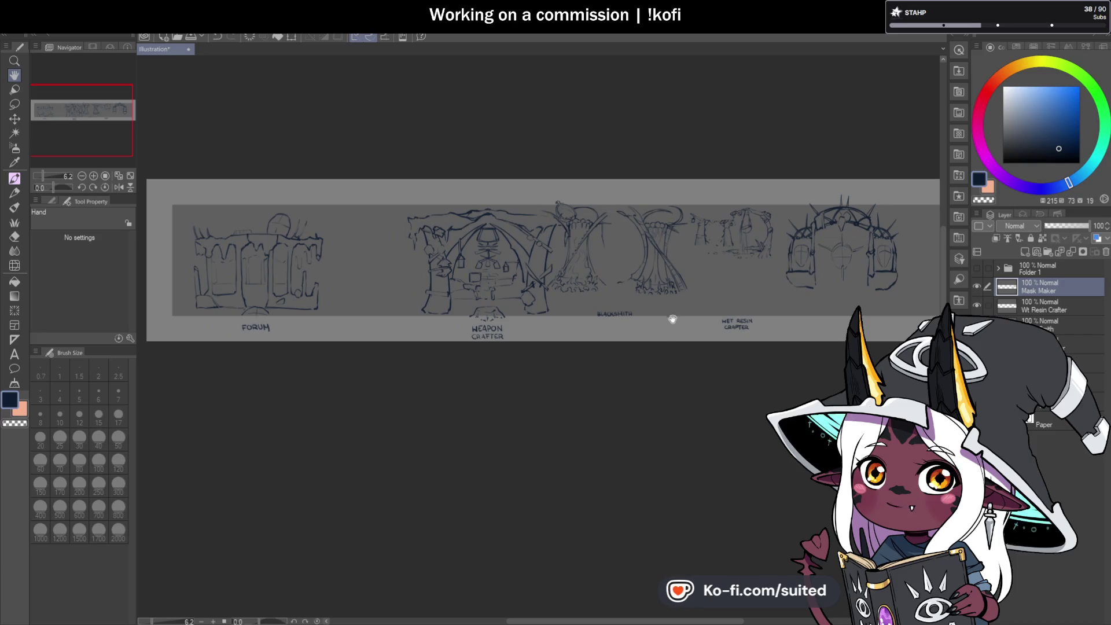
{"action": "mouse_move", "coordinate": [674, 340]}
{"action": "left_mouse_down"}
{"action": "mouse_move", "coordinate": [650, 340]}
{"action": "mouse_move", "coordinate": [665, 343]}
{"action": "left_mouse_up"}
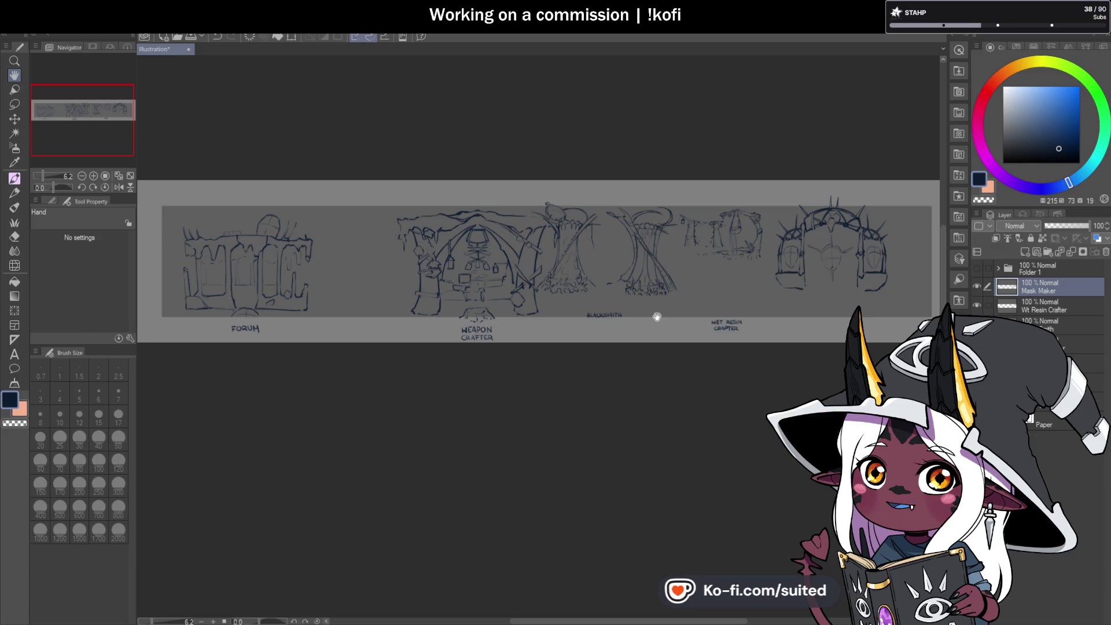
{"action": "left_click_drag", "start_coordinate": [464, 365], "coordinate": [526, 382]}
{"action": "scroll", "coordinate": [297, 322], "scroll_direction": "up", "scroll_amount": 5}
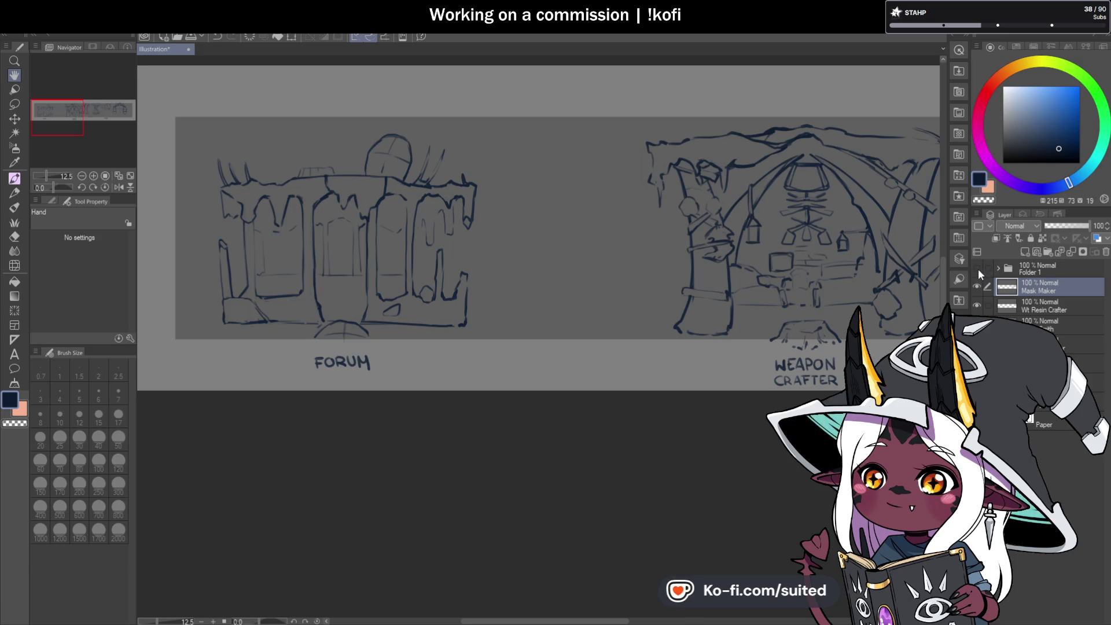
{"action": "scroll", "coordinate": [565, 223], "scroll_direction": "down", "scroll_amount": 5}
{"action": "scroll", "coordinate": [578, 230], "scroll_direction": "up", "scroll_amount": 5}
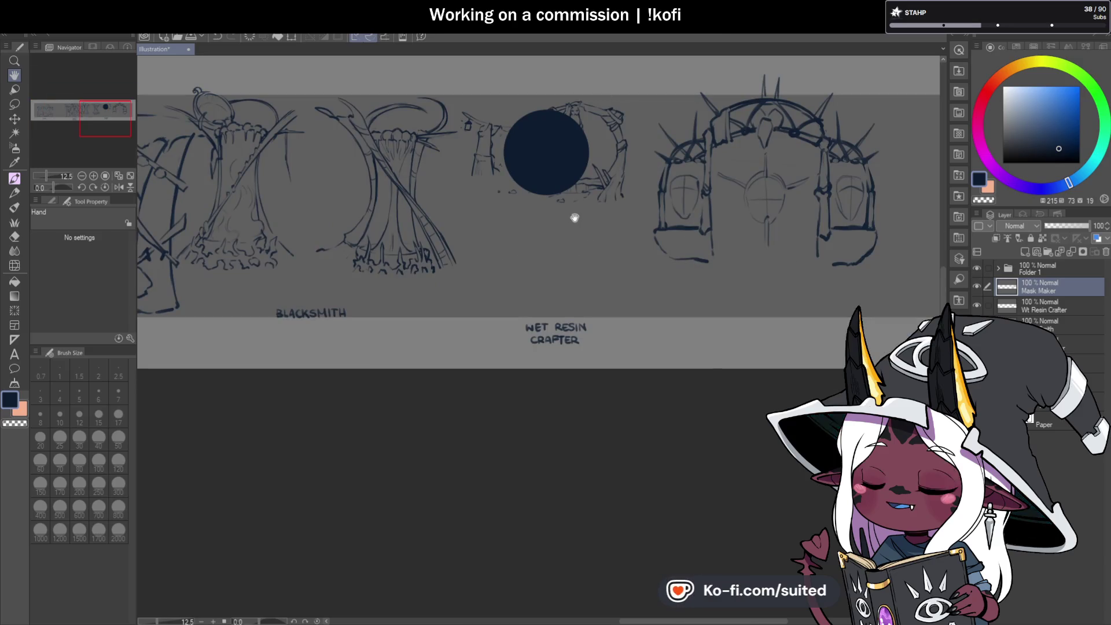
Try Folder 1's dark circle over the arch and blacksmith sketches, leave it on the lantern, then hide Folder 1
{"action": "left_click", "coordinate": [1038, 269]}
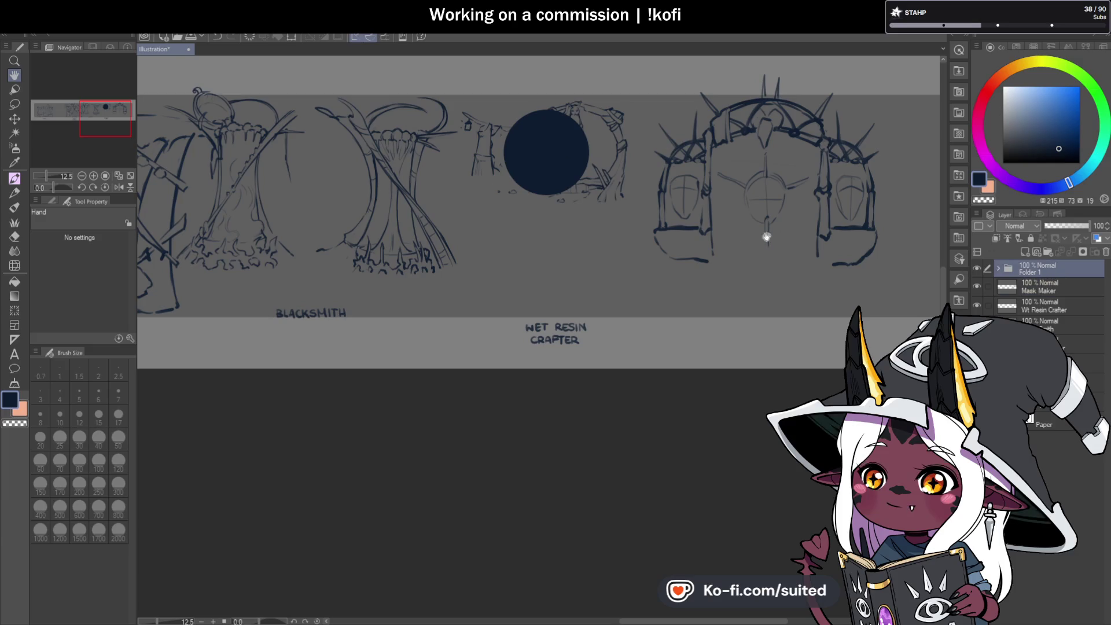
{"action": "left_click", "coordinate": [15, 119]}
{"action": "left_click_drag", "start_coordinate": [558, 154], "coordinate": [570, 190]}
{"action": "mouse_move", "coordinate": [775, 162]}
{"action": "left_mouse_down"}
{"action": "mouse_move", "coordinate": [766, 186]}
{"action": "mouse_move", "coordinate": [750, 191]}
{"action": "mouse_move", "coordinate": [752, 181]}
{"action": "mouse_move", "coordinate": [798, 215]}
{"action": "mouse_move", "coordinate": [801, 175]}
{"action": "mouse_move", "coordinate": [768, 217]}
{"action": "mouse_move", "coordinate": [723, 202]}
{"action": "mouse_move", "coordinate": [719, 232]}
{"action": "mouse_move", "coordinate": [775, 202]}
{"action": "mouse_move", "coordinate": [774, 185]}
{"action": "mouse_move", "coordinate": [783, 194]}
{"action": "left_mouse_up"}
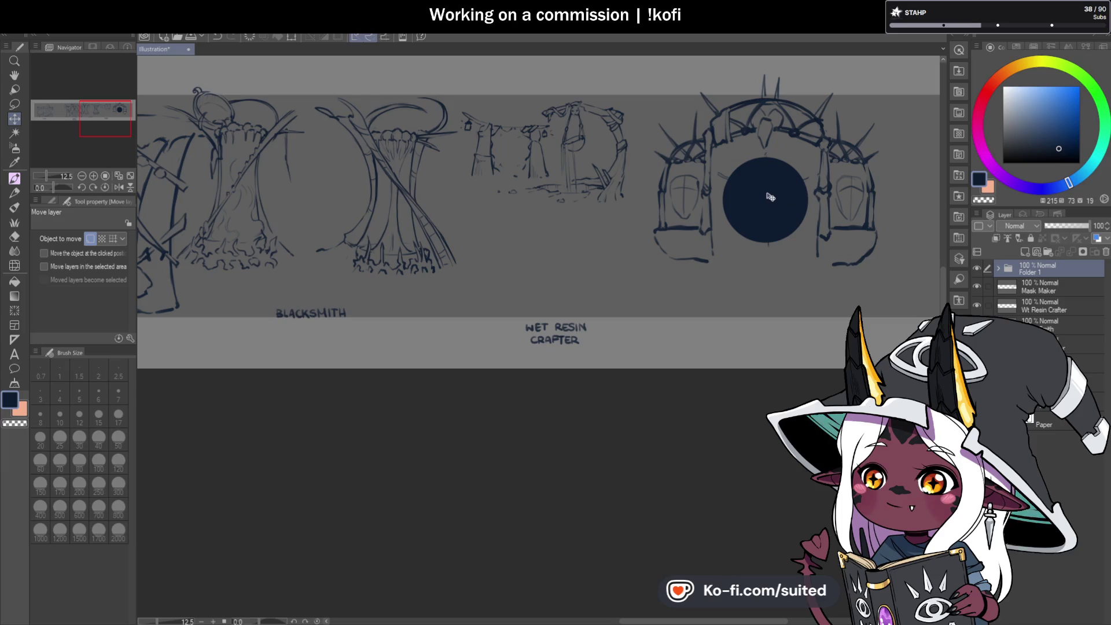
{"action": "mouse_move", "coordinate": [774, 199]}
{"action": "left_mouse_down"}
{"action": "mouse_move", "coordinate": [285, 210]}
{"action": "mouse_move", "coordinate": [315, 183]}
{"action": "mouse_move", "coordinate": [310, 219]}
{"action": "left_mouse_up"}
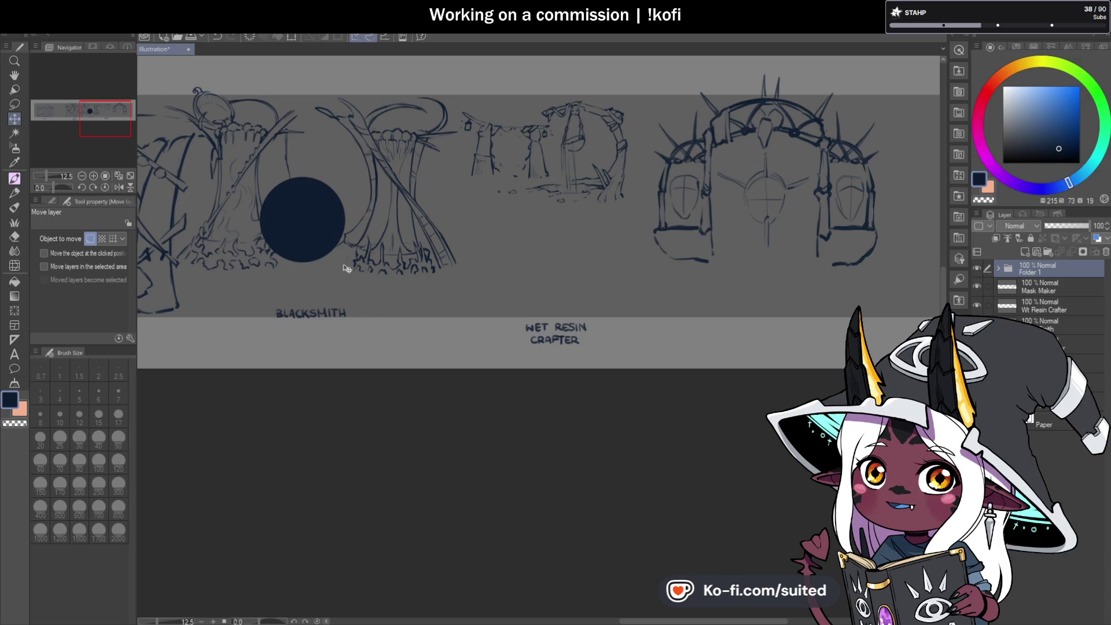
{"action": "mouse_move", "coordinate": [306, 235]}
{"action": "left_mouse_down"}
{"action": "mouse_move", "coordinate": [557, 157]}
{"action": "mouse_move", "coordinate": [527, 165]}
{"action": "left_mouse_up"}
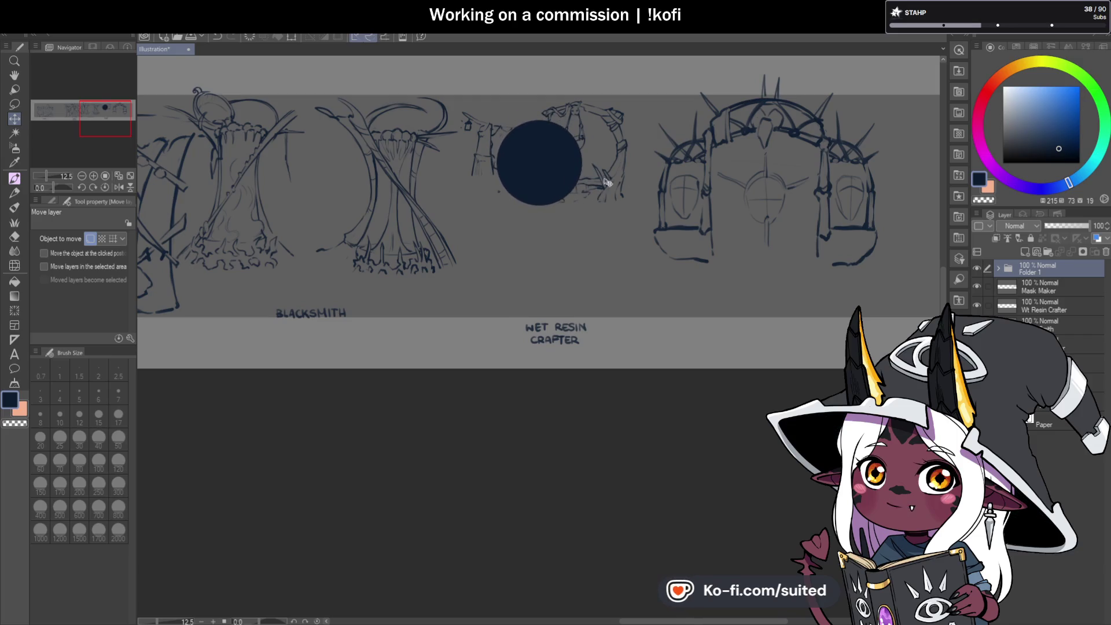
{"action": "scroll", "coordinate": [745, 168], "scroll_direction": "down", "scroll_amount": 2}
{"action": "left_click", "coordinate": [977, 268]}
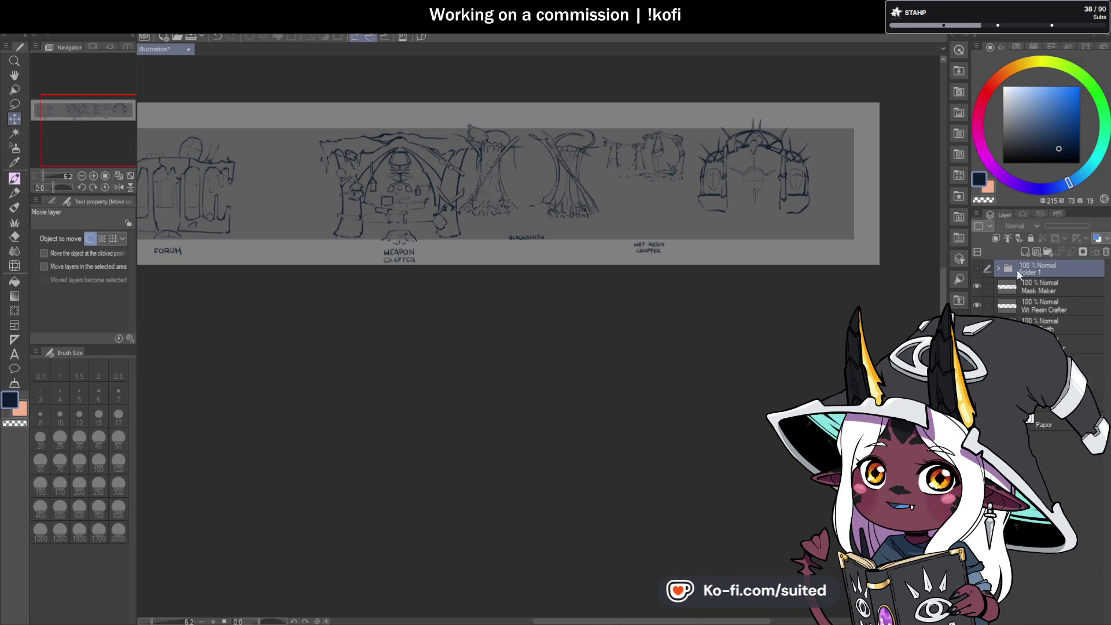
Make Mask Maker the active layer and zoom in and out around the arch sketch
{"action": "left_click", "coordinate": [1042, 287]}
{"action": "scroll", "coordinate": [662, 228], "scroll_direction": "down", "scroll_amount": 2}
{"action": "scroll", "coordinate": [660, 218], "scroll_direction": "up", "scroll_amount": 6}
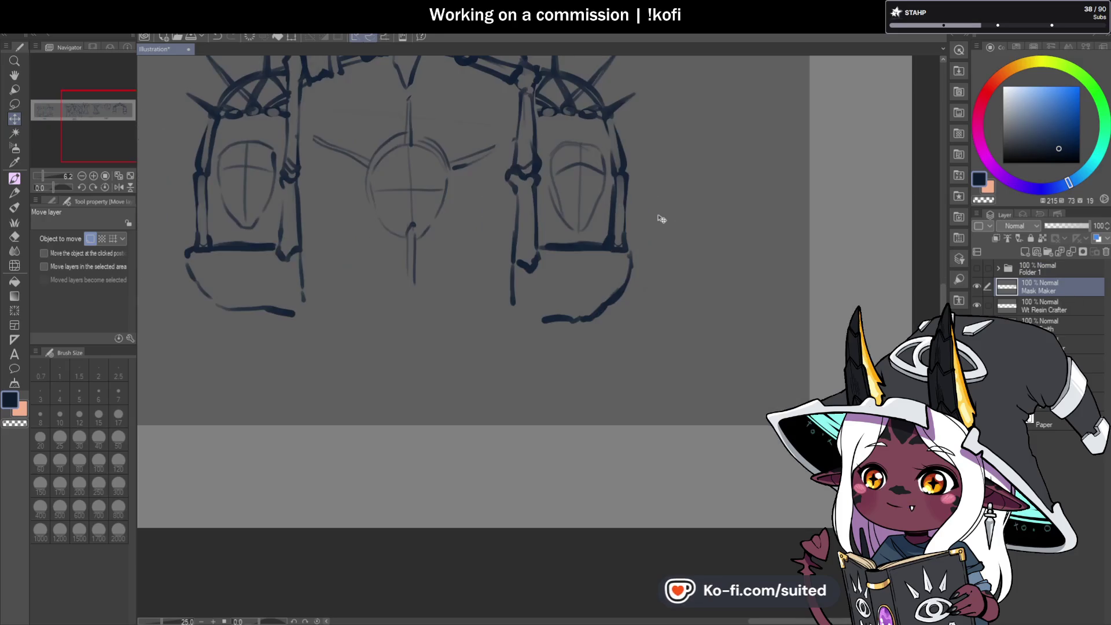
{"action": "scroll", "coordinate": [640, 280], "scroll_direction": "down", "scroll_amount": 2}
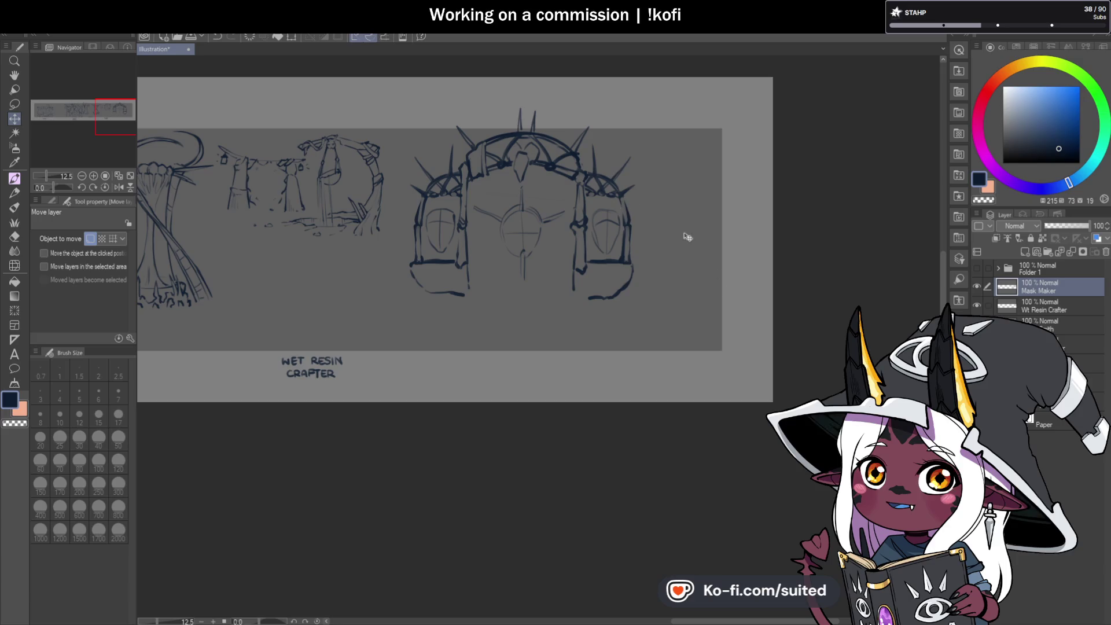
{"action": "scroll", "coordinate": [619, 243], "scroll_direction": "down", "scroll_amount": 3}
{"action": "scroll", "coordinate": [547, 244], "scroll_direction": "up", "scroll_amount": 1}
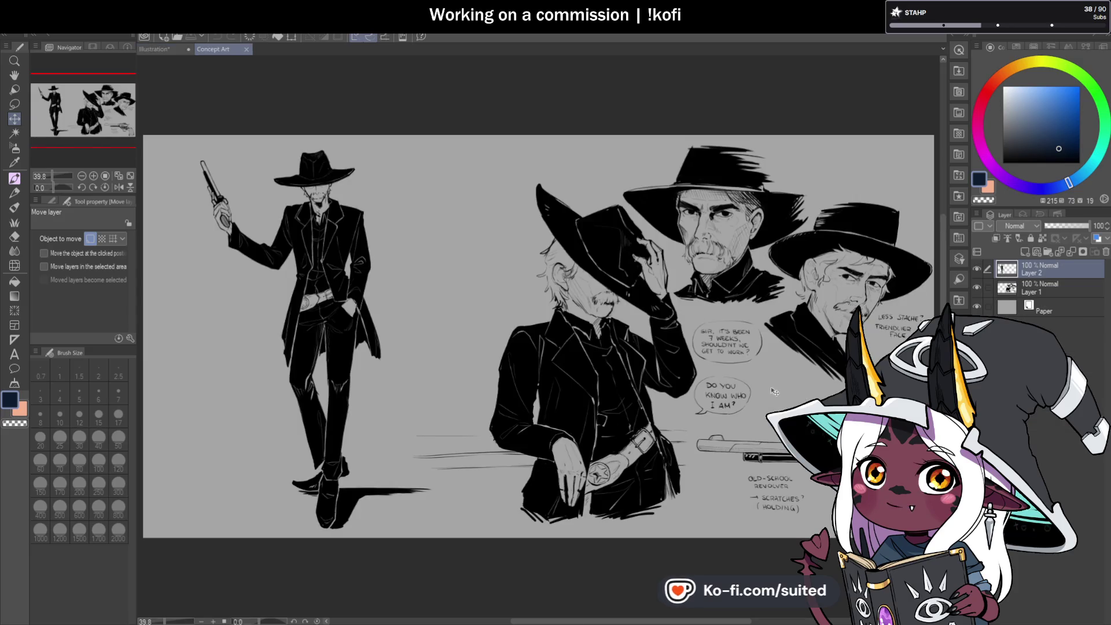
Pan and zoom the Concept Art sheet to view the seated and standing cowboy figures
{"action": "left_click", "coordinate": [15, 78]}
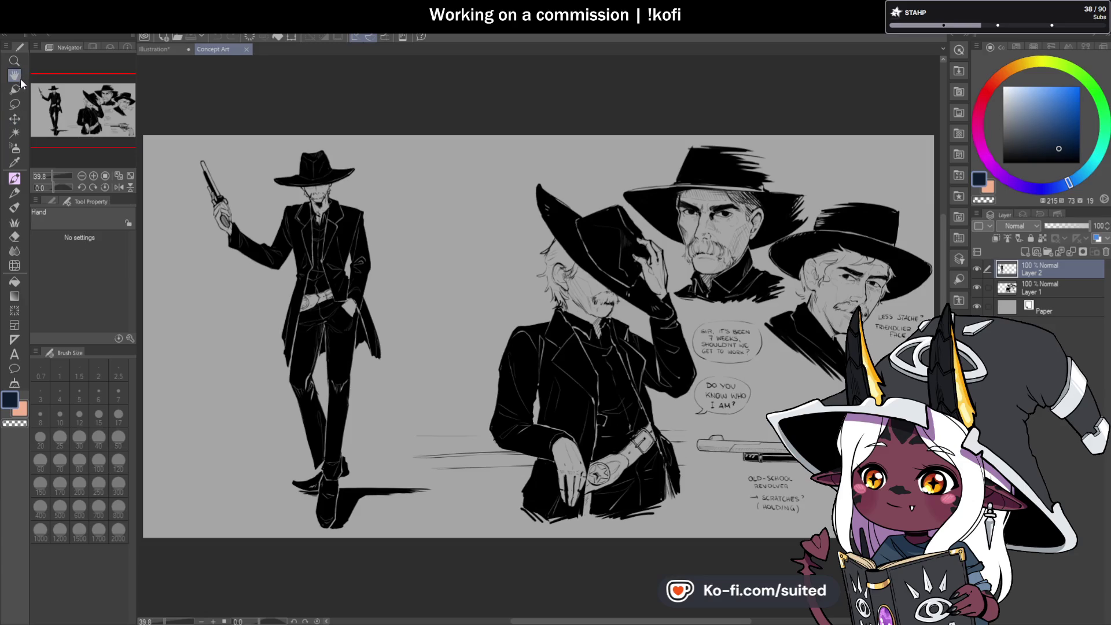
{"action": "mouse_move", "coordinate": [521, 348]}
{"action": "left_mouse_down"}
{"action": "mouse_move", "coordinate": [475, 283]}
{"action": "mouse_move", "coordinate": [475, 251]}
{"action": "left_mouse_up"}
{"action": "mouse_move", "coordinate": [834, 405]}
{"action": "left_mouse_down"}
{"action": "mouse_move", "coordinate": [787, 408]}
{"action": "mouse_move", "coordinate": [691, 459]}
{"action": "mouse_move", "coordinate": [744, 387]}
{"action": "left_mouse_up"}
{"action": "scroll", "coordinate": [692, 459], "scroll_direction": "up", "scroll_amount": 1}
{"action": "scroll", "coordinate": [763, 453], "scroll_direction": "up", "scroll_amount": 1}
{"action": "mouse_move", "coordinate": [754, 491]}
{"action": "left_mouse_down"}
{"action": "mouse_move", "coordinate": [755, 426]}
{"action": "mouse_move", "coordinate": [678, 406]}
{"action": "mouse_move", "coordinate": [674, 390]}
{"action": "left_mouse_up"}
{"action": "scroll", "coordinate": [666, 389], "scroll_direction": "down", "scroll_amount": 1}
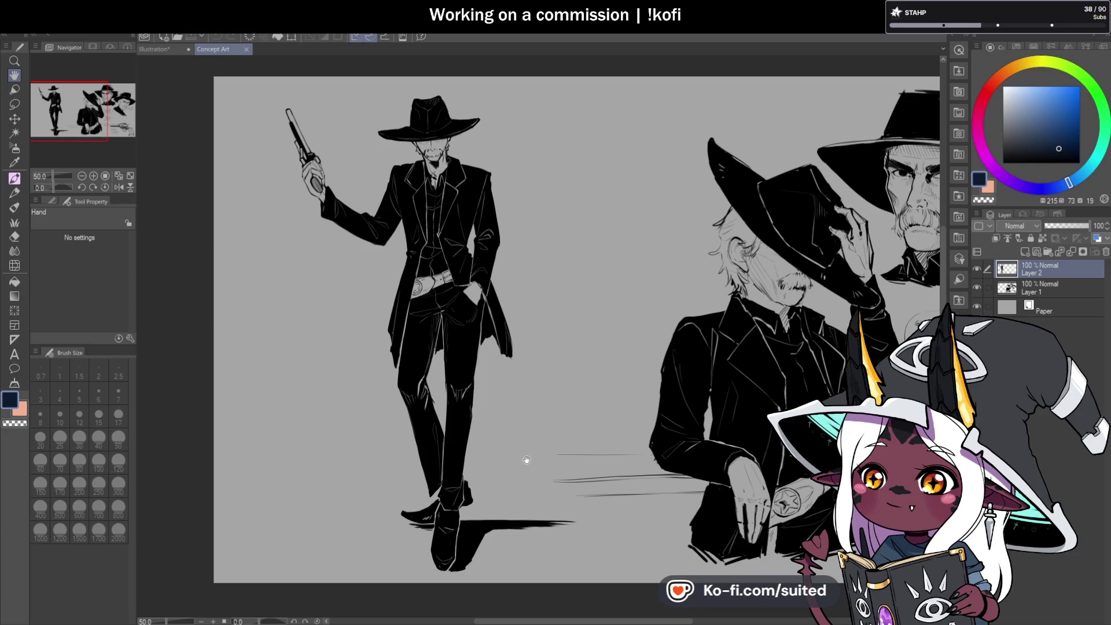
Inspect the cowboy portraits, speech bubbles and the middle cowboy's face up close
{"action": "left_click_drag", "start_coordinate": [709, 453], "coordinate": [576, 403]}
{"action": "scroll", "coordinate": [577, 402], "scroll_direction": "up", "scroll_amount": 4}
{"action": "left_click_drag", "start_coordinate": [546, 287], "coordinate": [528, 320]}
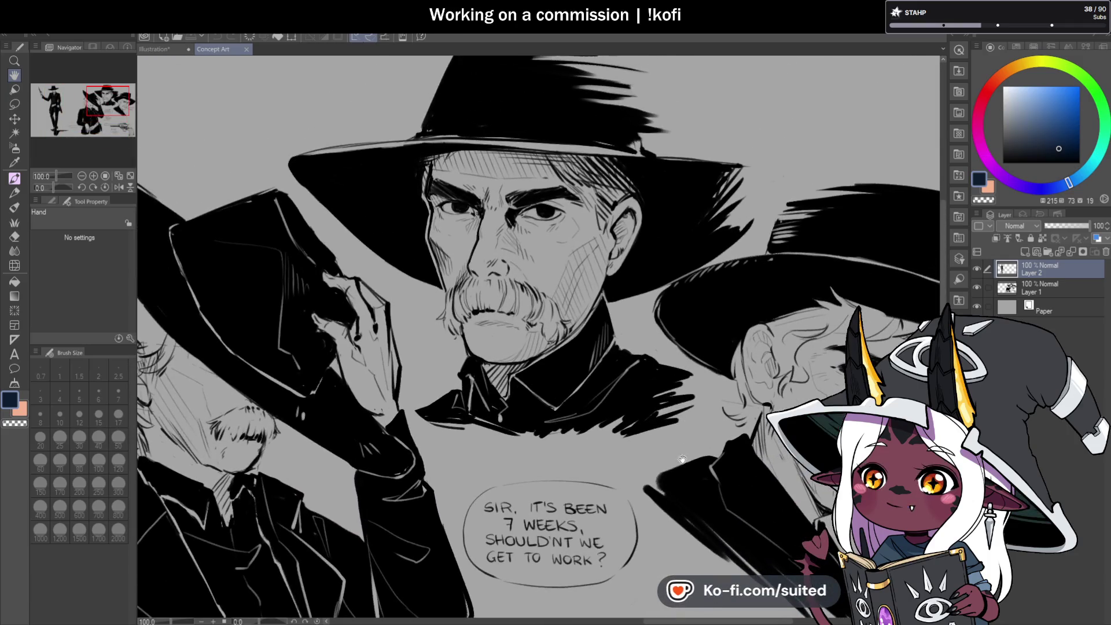
{"action": "scroll", "coordinate": [632, 493], "scroll_direction": "down", "scroll_amount": 2}
{"action": "scroll", "coordinate": [697, 266], "scroll_direction": "up", "scroll_amount": 2}
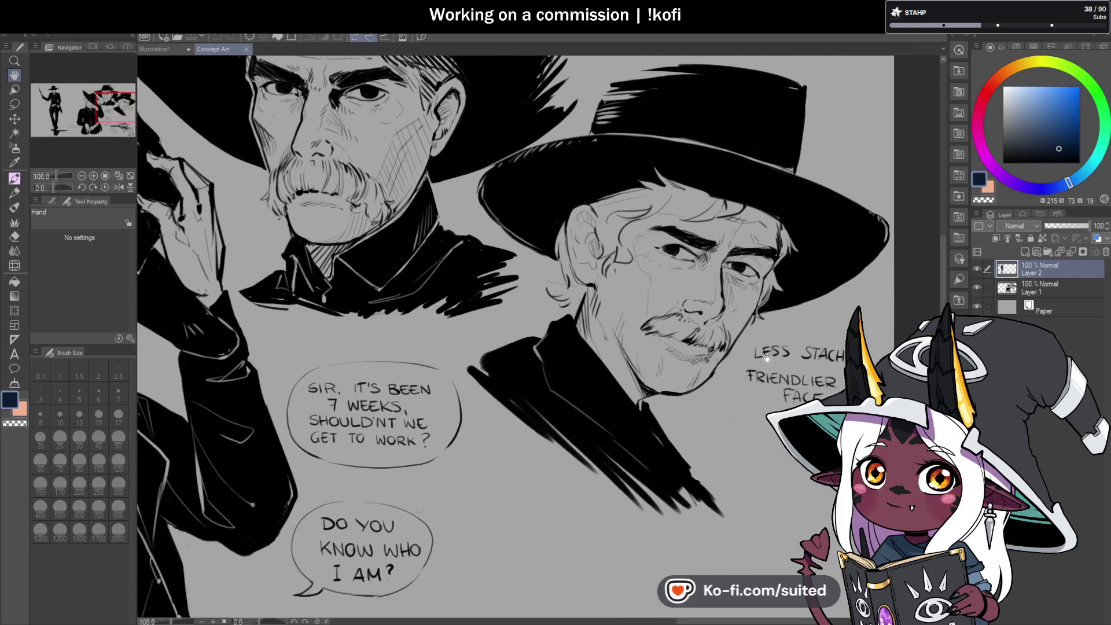
{"action": "scroll", "coordinate": [739, 384], "scroll_direction": "down", "scroll_amount": 1}
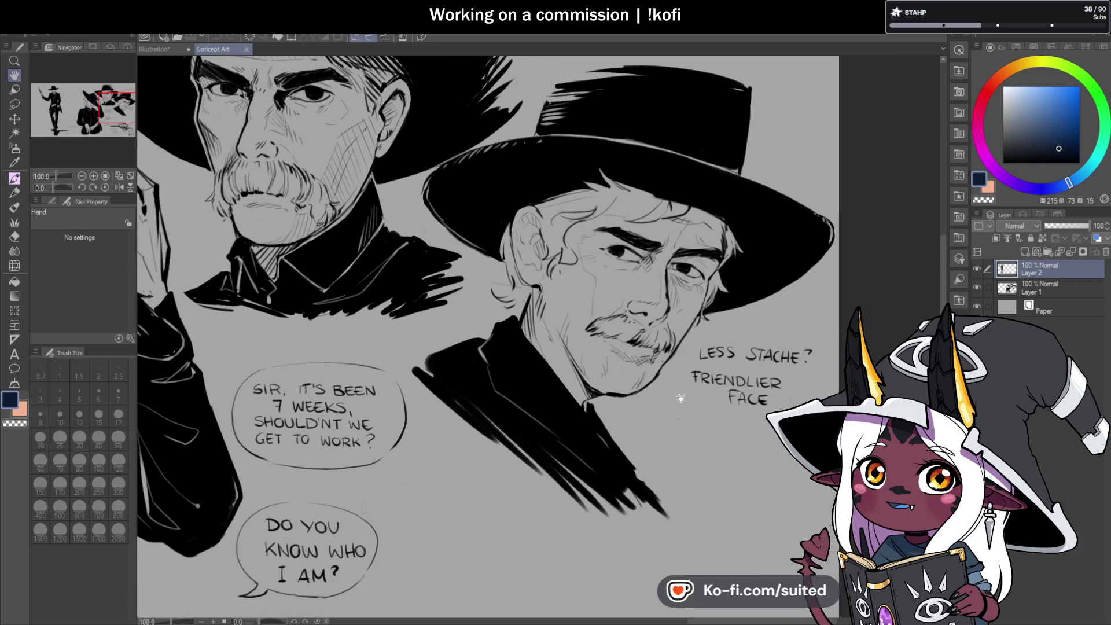
{"action": "scroll", "coordinate": [736, 398], "scroll_direction": "up", "scroll_amount": 1}
{"action": "scroll", "coordinate": [736, 398], "scroll_direction": "down", "scroll_amount": 1}
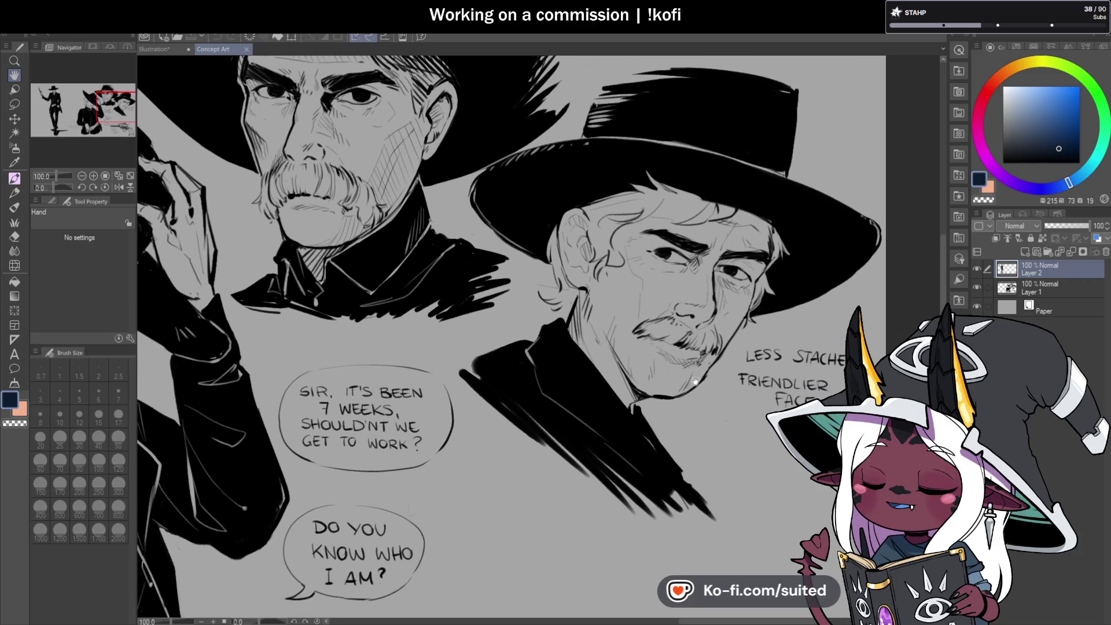
{"action": "scroll", "coordinate": [750, 316], "scroll_direction": "down", "scroll_amount": 1}
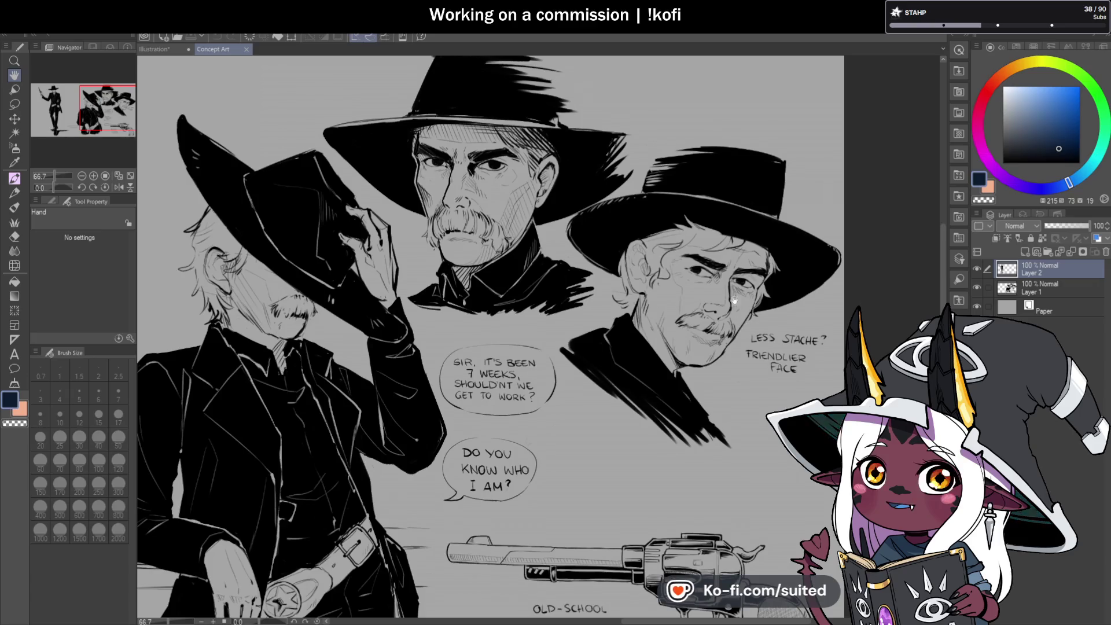
{"action": "scroll", "coordinate": [412, 200], "scroll_direction": "up", "scroll_amount": 3}
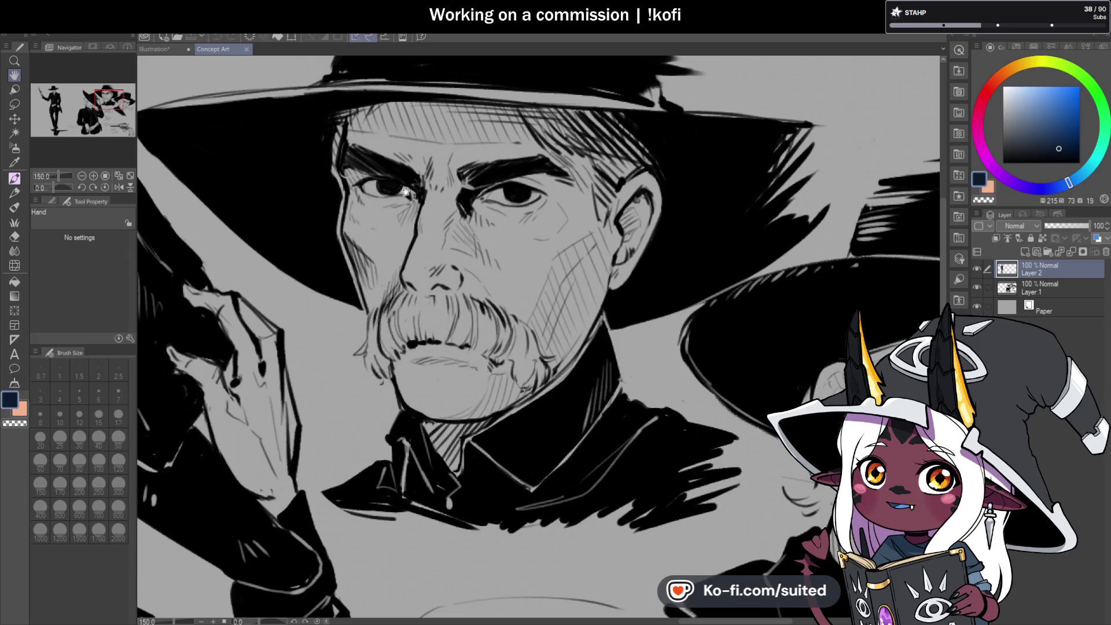
Review the full figure sheet, then close the Concept Art document to return to the banner
{"action": "left_click_drag", "start_coordinate": [623, 238], "coordinate": [623, 122]}
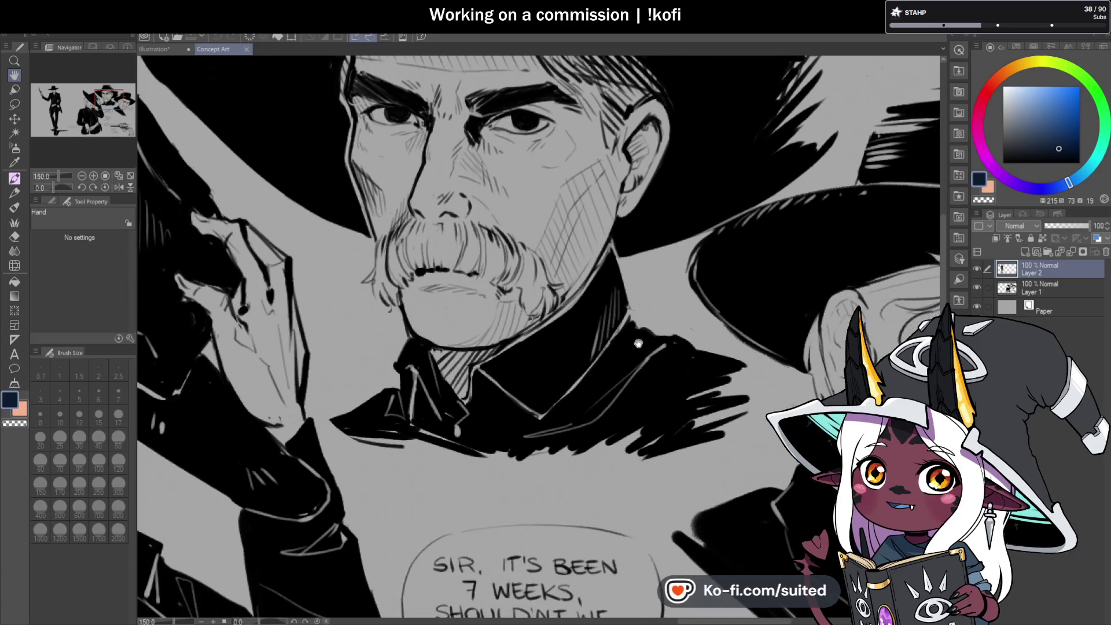
{"action": "scroll", "coordinate": [628, 290], "scroll_direction": "down", "scroll_amount": 1}
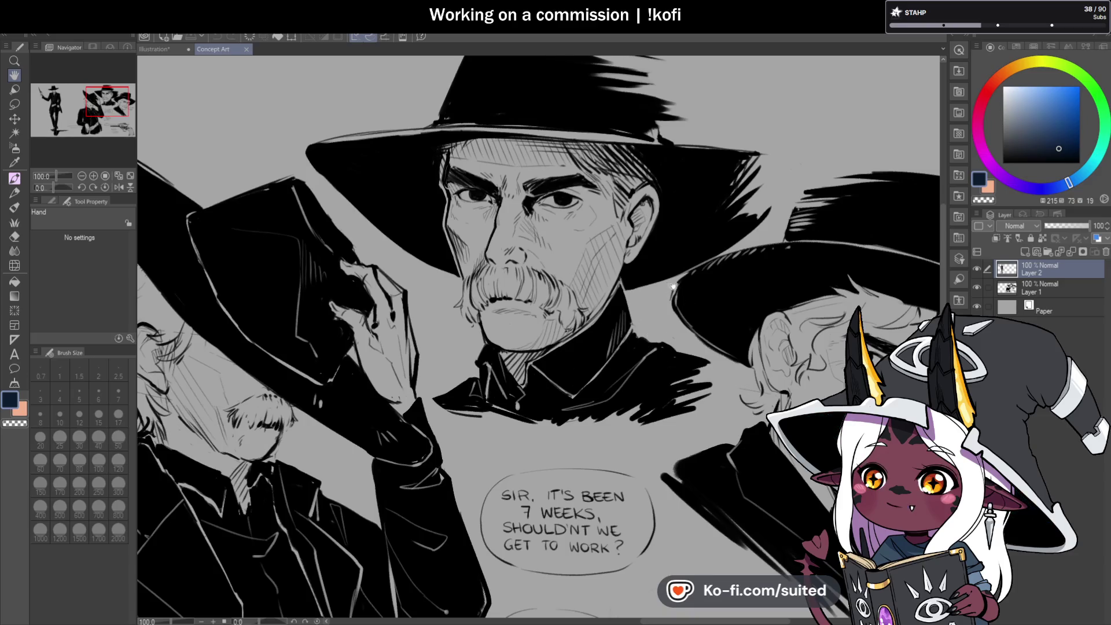
{"action": "scroll", "coordinate": [649, 348], "scroll_direction": "down", "scroll_amount": 1}
{"action": "mouse_move", "coordinate": [737, 400]}
{"action": "left_mouse_down"}
{"action": "mouse_move", "coordinate": [760, 339]}
{"action": "mouse_move", "coordinate": [737, 296]}
{"action": "left_mouse_up"}
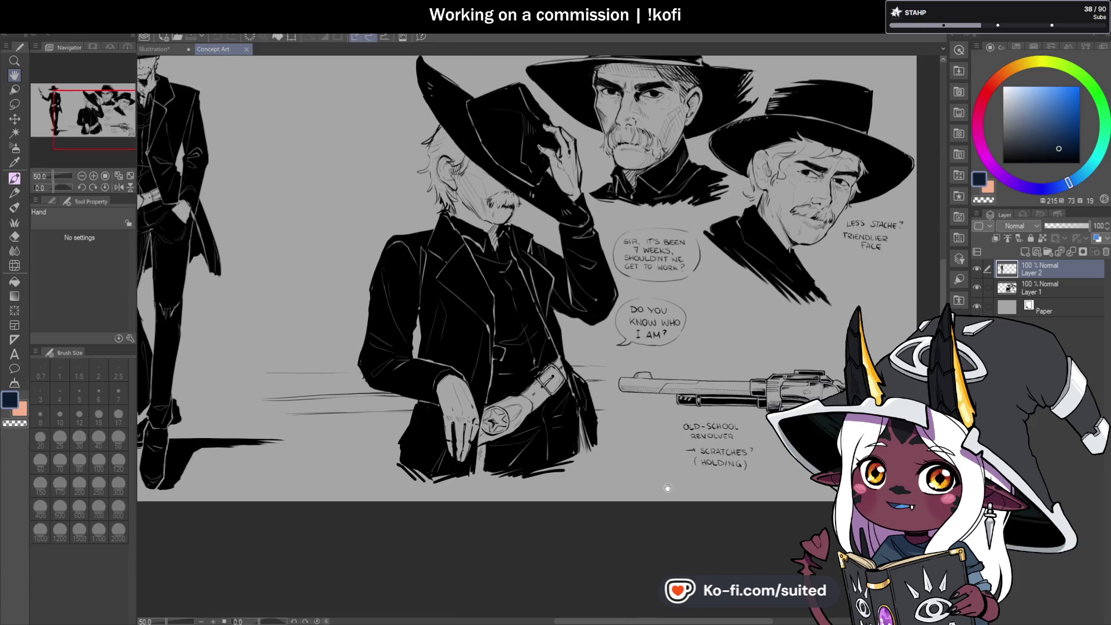
{"action": "scroll", "coordinate": [755, 483], "scroll_direction": "down", "scroll_amount": 1}
{"action": "scroll", "coordinate": [787, 484], "scroll_direction": "up", "scroll_amount": 2}
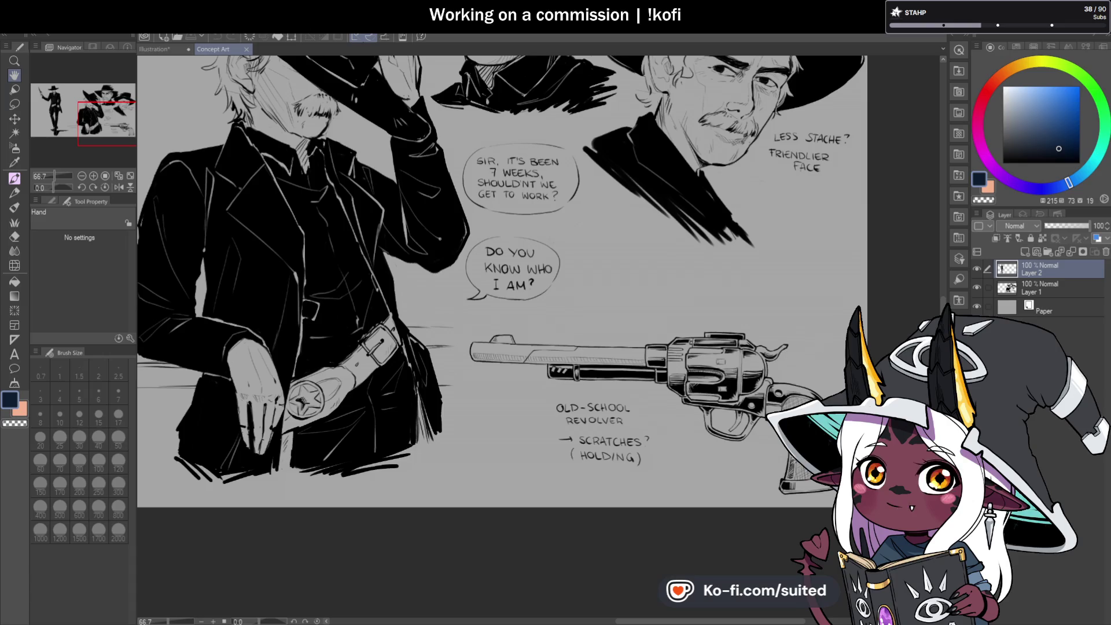
{"action": "scroll", "coordinate": [707, 351], "scroll_direction": "down", "scroll_amount": 2}
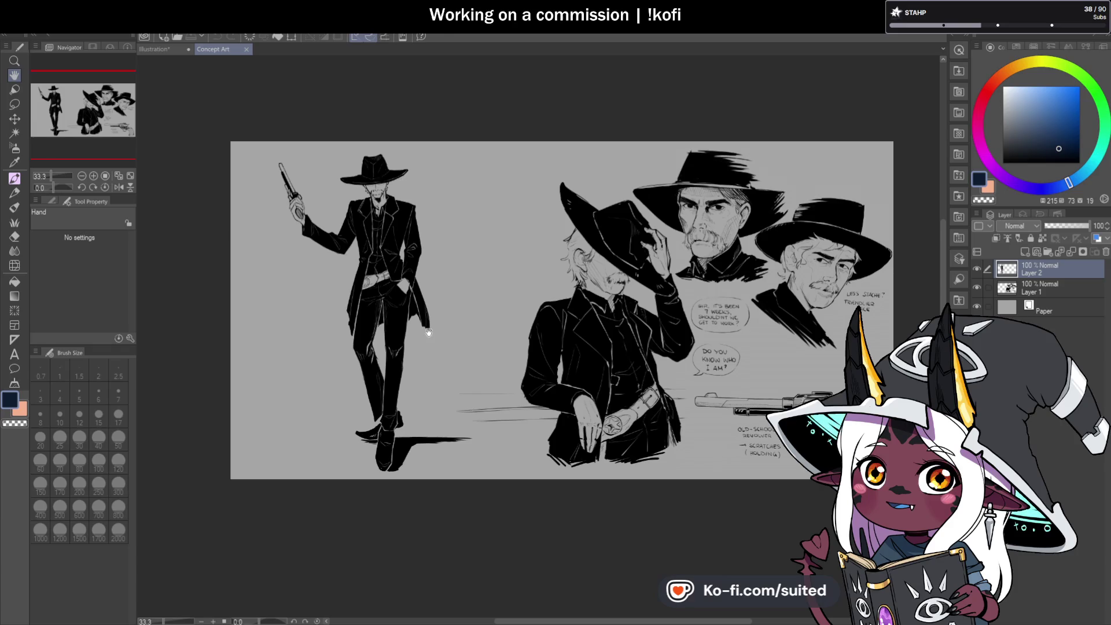
{"action": "scroll", "coordinate": [353, 229], "scroll_direction": "up", "scroll_amount": 2}
{"action": "left_click_drag", "start_coordinate": [538, 409], "coordinate": [568, 315]}
{"action": "scroll", "coordinate": [568, 315], "scroll_direction": "down", "scroll_amount": 1}
{"action": "left_click_drag", "start_coordinate": [521, 343], "coordinate": [504, 370]}
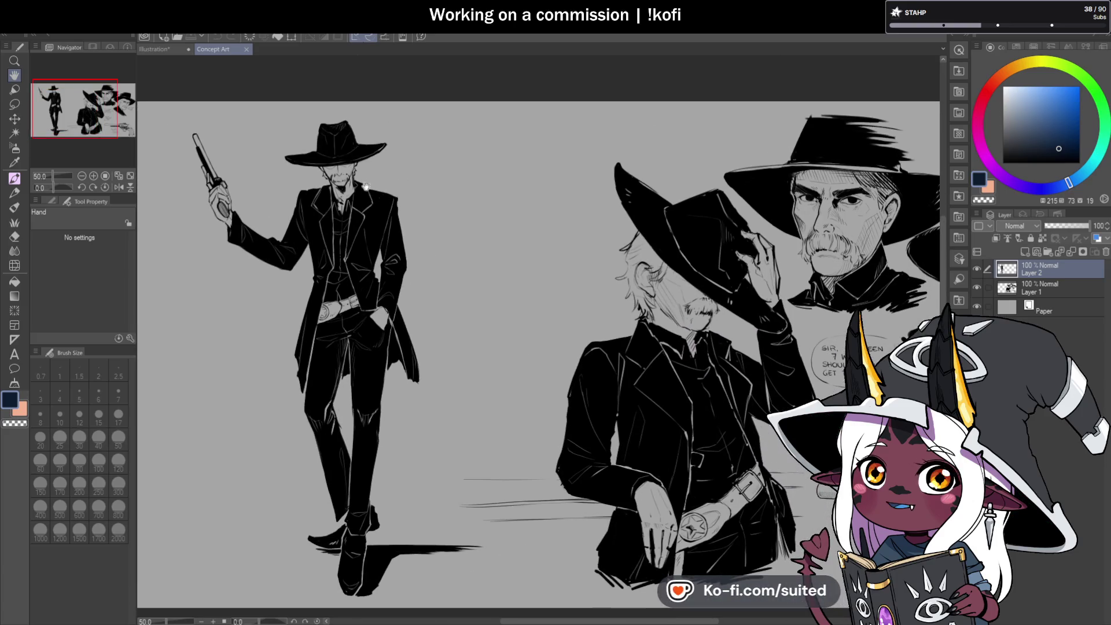
{"action": "left_click", "coordinate": [246, 49]}
{"action": "scroll", "coordinate": [662, 297], "scroll_direction": "up", "scroll_amount": 5}
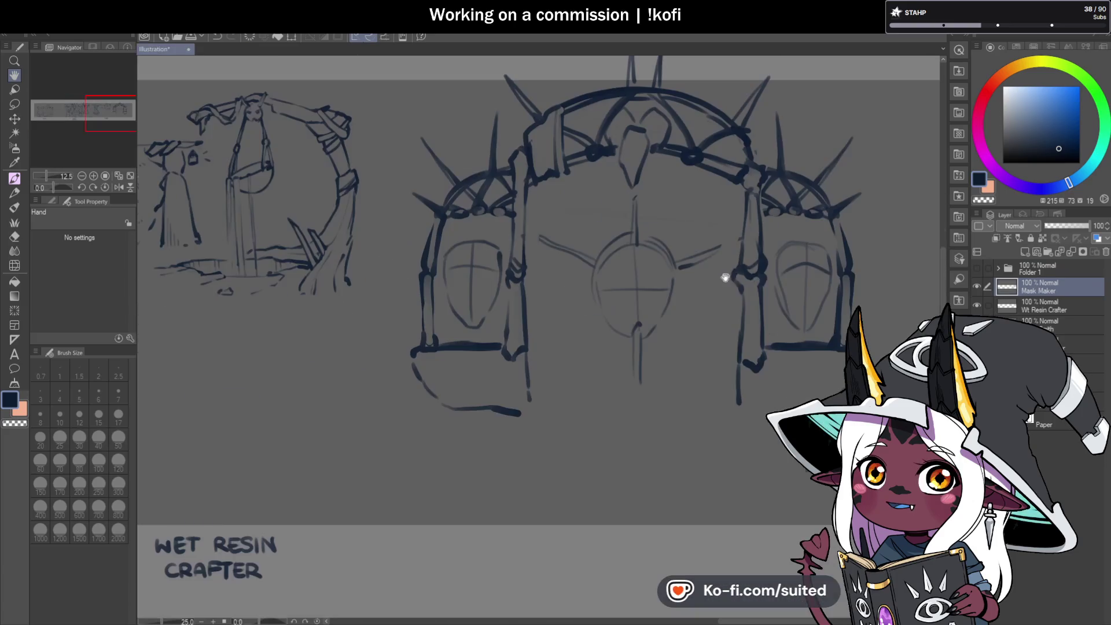
Draw a small oval ornament beside the central window and short lines hanging below both ovals
{"action": "key", "text": "b"}
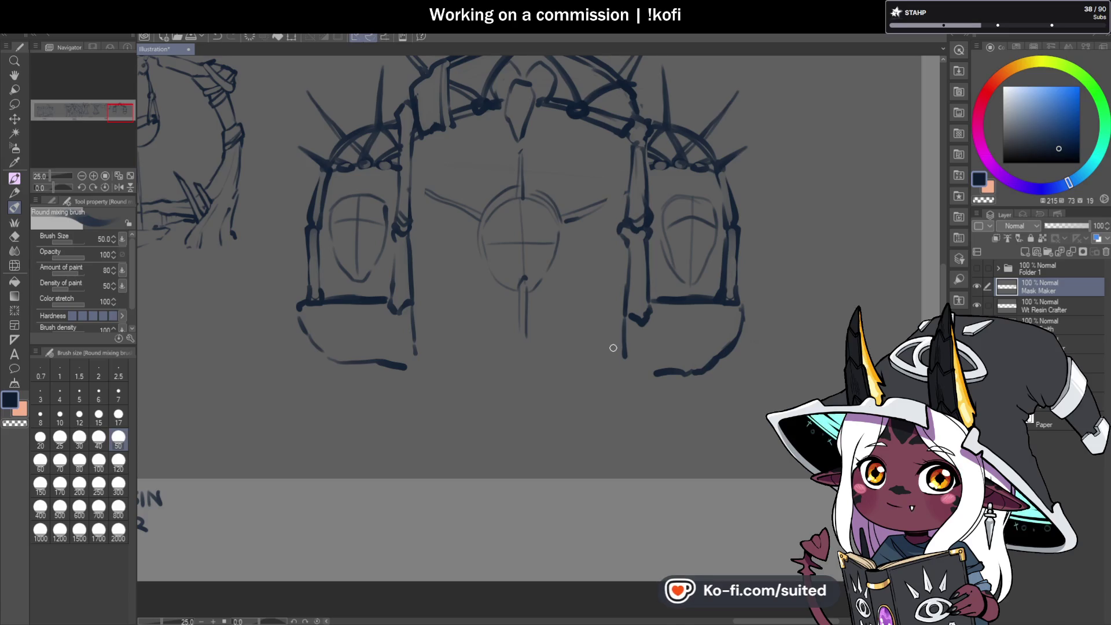
{"action": "left_click_drag", "start_coordinate": [434, 204], "coordinate": [428, 216]}
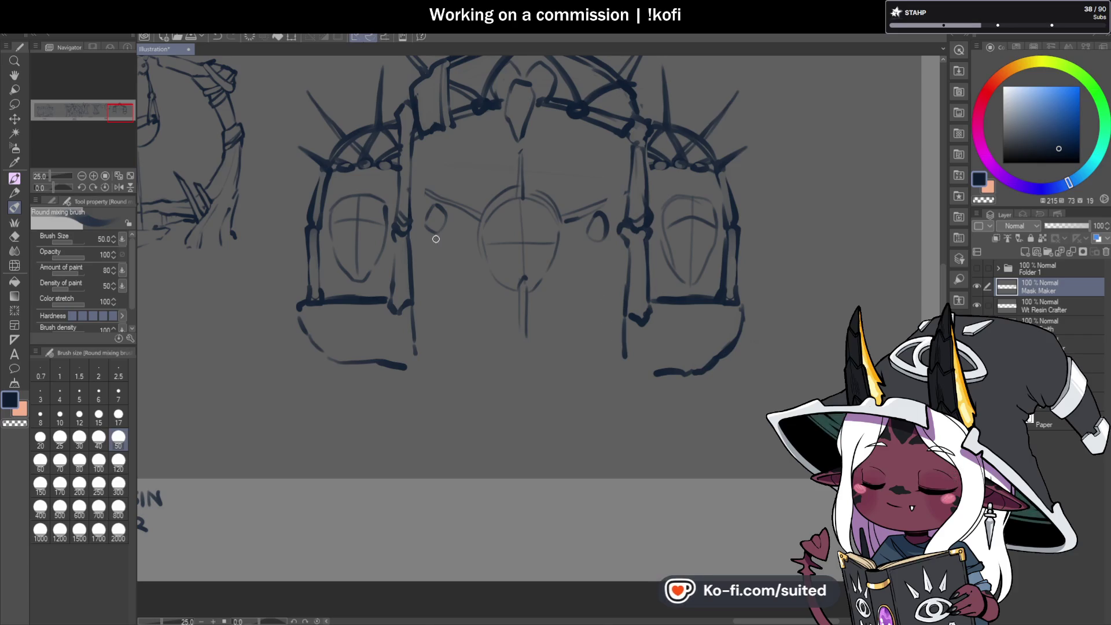
{"action": "left_click_drag", "start_coordinate": [434, 257], "coordinate": [437, 272]}
{"action": "left_click_drag", "start_coordinate": [596, 258], "coordinate": [596, 281]}
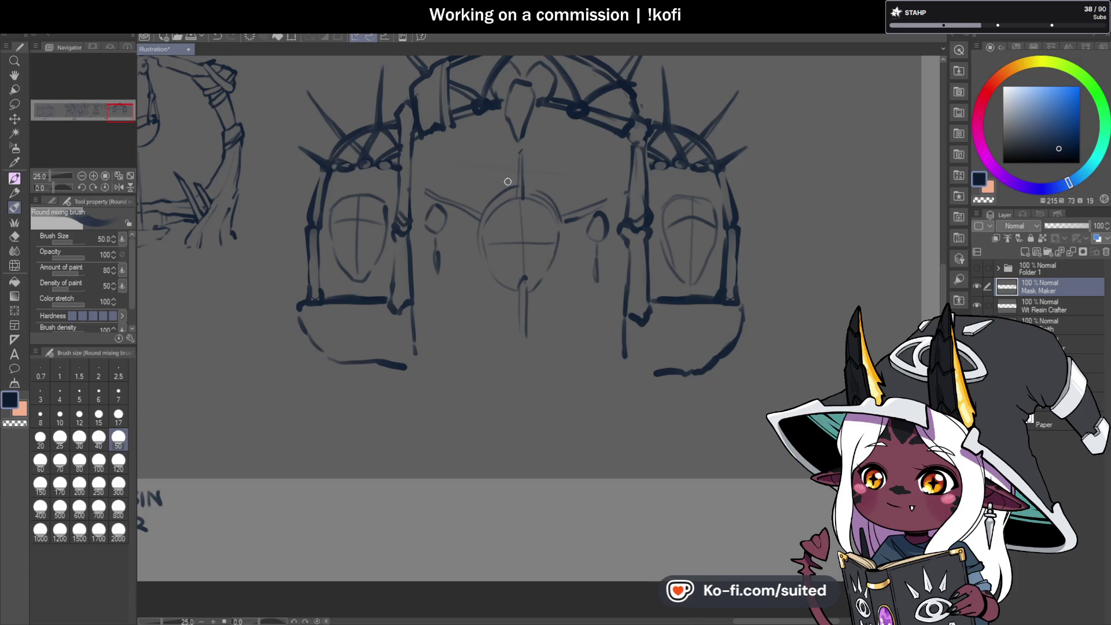
{"action": "scroll", "coordinate": [482, 168], "scroll_direction": "down", "scroll_amount": 5}
{"action": "scroll", "coordinate": [608, 283], "scroll_direction": "up", "scroll_amount": 5}
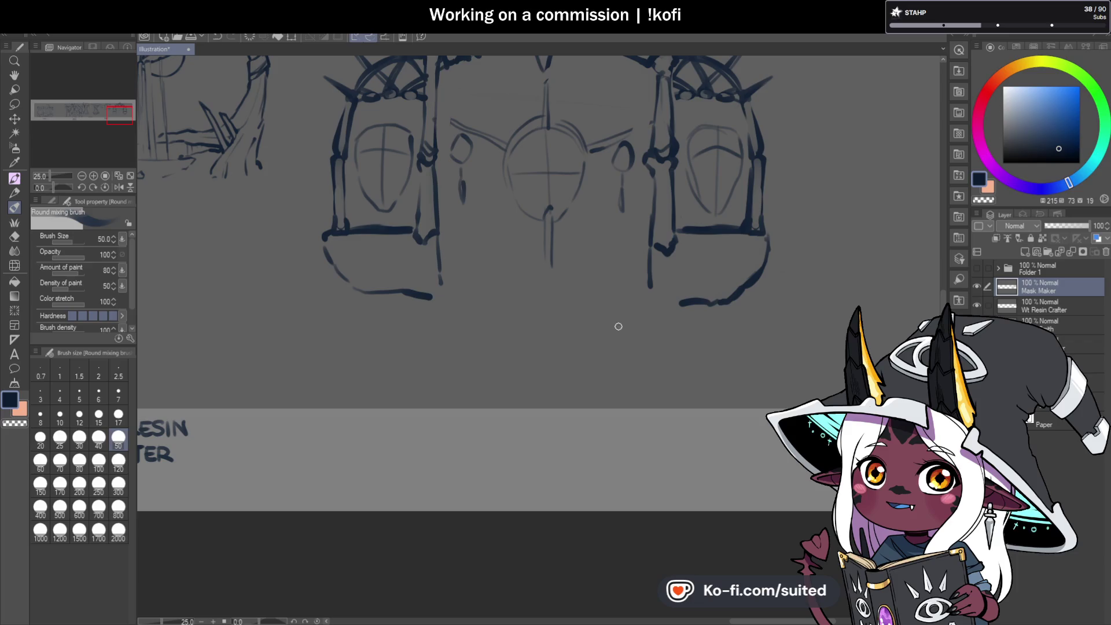
{"action": "scroll", "coordinate": [600, 342], "scroll_direction": "up", "scroll_amount": 1}
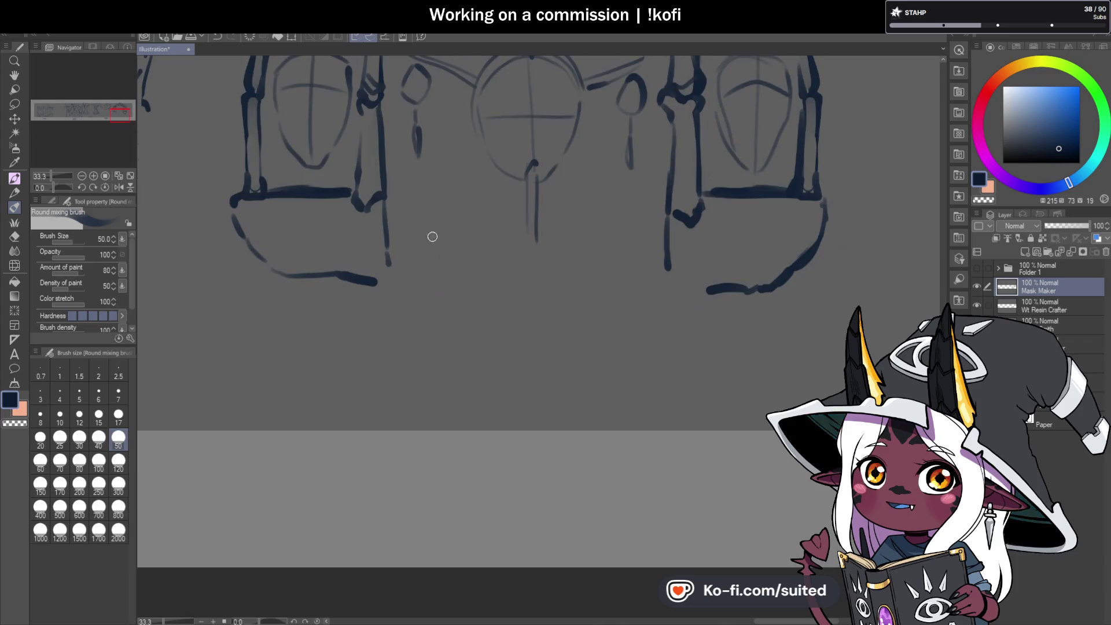
Sketch a ledge line beneath the central window and three step lines at the gate's base
{"action": "left_click_drag", "start_coordinate": [405, 240], "coordinate": [479, 227]}
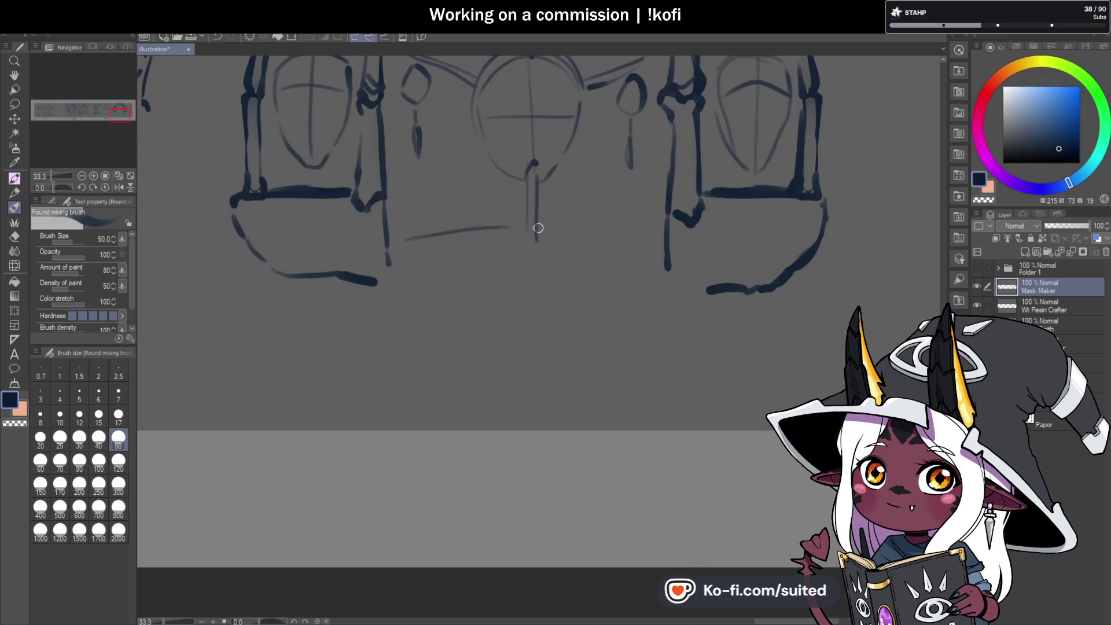
{"action": "left_click_drag", "start_coordinate": [555, 227], "coordinate": [660, 238]}
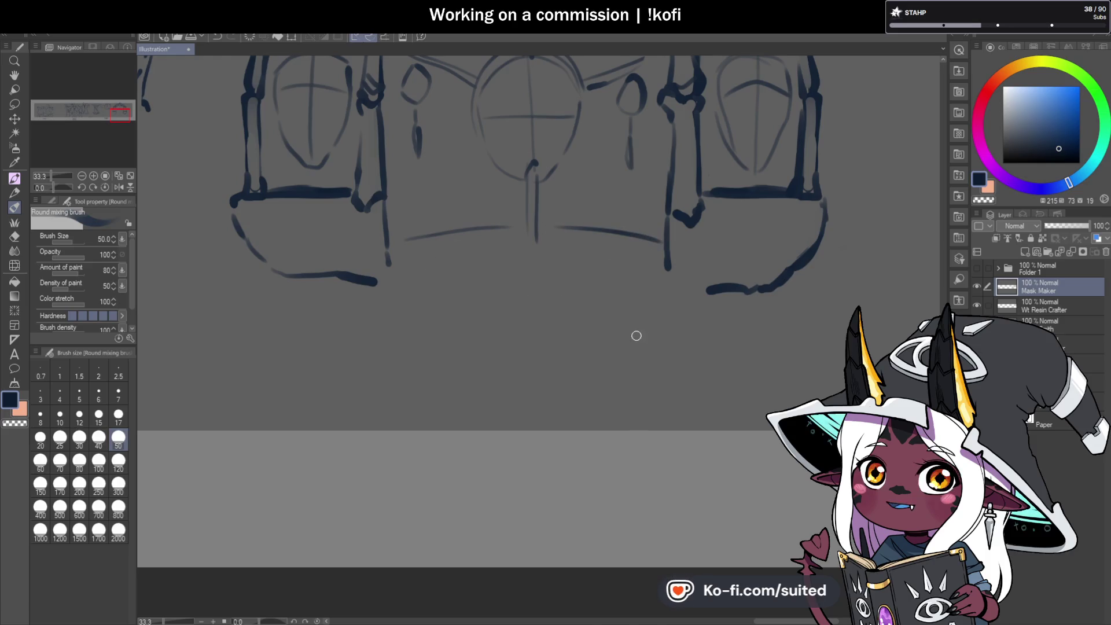
{"action": "left_click_drag", "start_coordinate": [404, 280], "coordinate": [527, 295]}
{"action": "left_click_drag", "start_coordinate": [415, 299], "coordinate": [443, 297]}
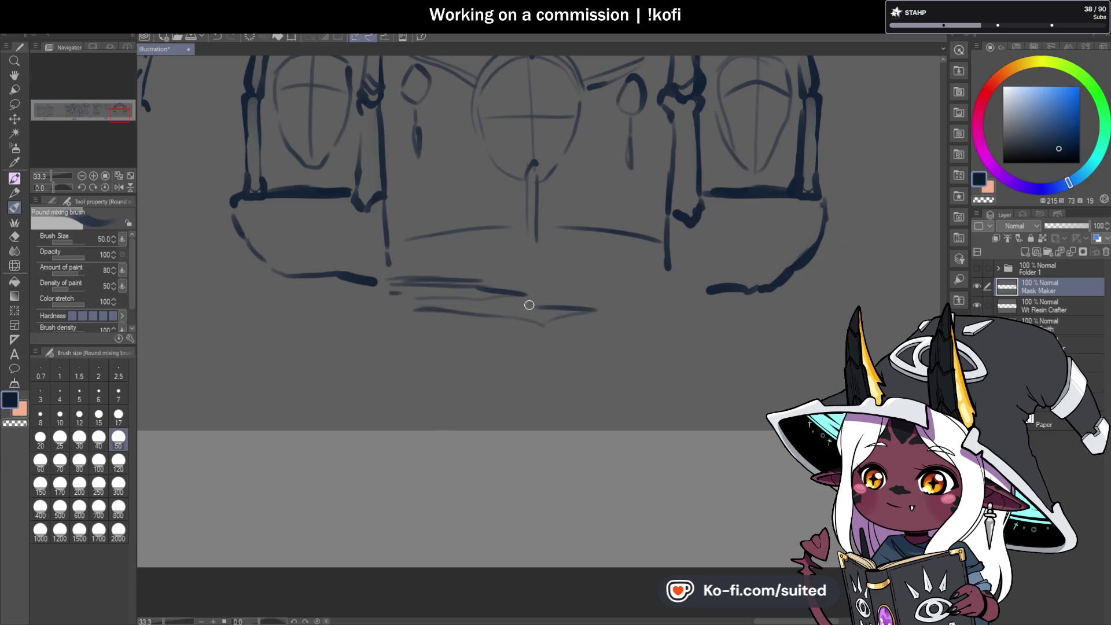
{"action": "left_click_drag", "start_coordinate": [637, 339], "coordinate": [469, 335]}
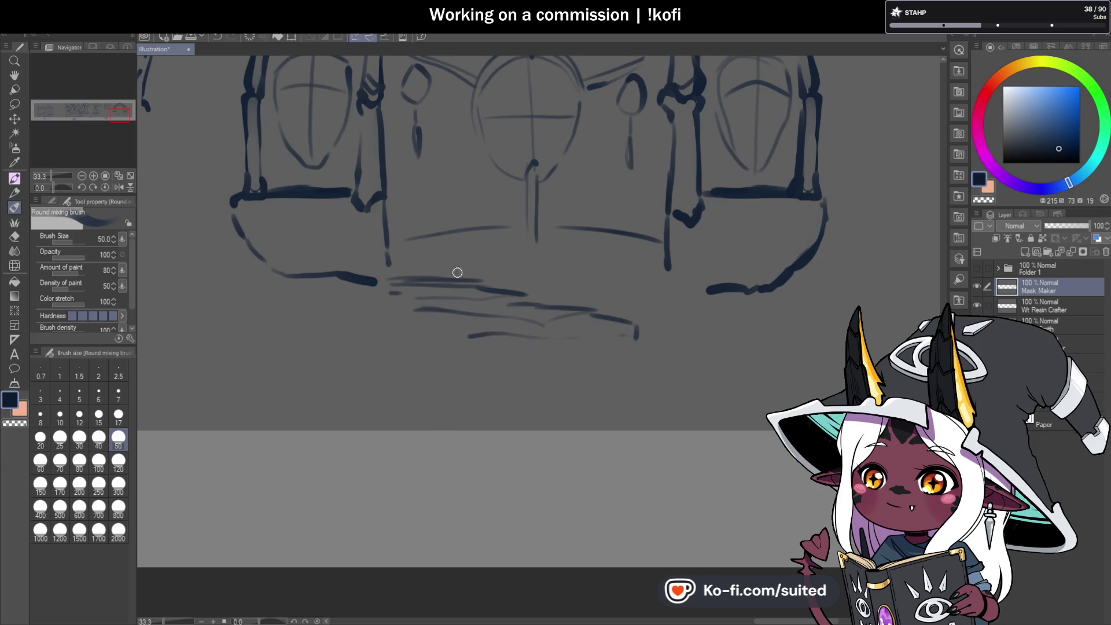
Add vertical railing posts under the left ledge and railing ticks under the right tower's ledge
{"action": "left_click_drag", "start_coordinate": [401, 263], "coordinate": [400, 241]}
{"action": "mouse_move", "coordinate": [414, 261]}
{"action": "left_mouse_down"}
{"action": "mouse_move", "coordinate": [414, 238]}
{"action": "mouse_move", "coordinate": [425, 238]}
{"action": "left_mouse_up"}
{"action": "left_click_drag", "start_coordinate": [436, 259], "coordinate": [437, 237]}
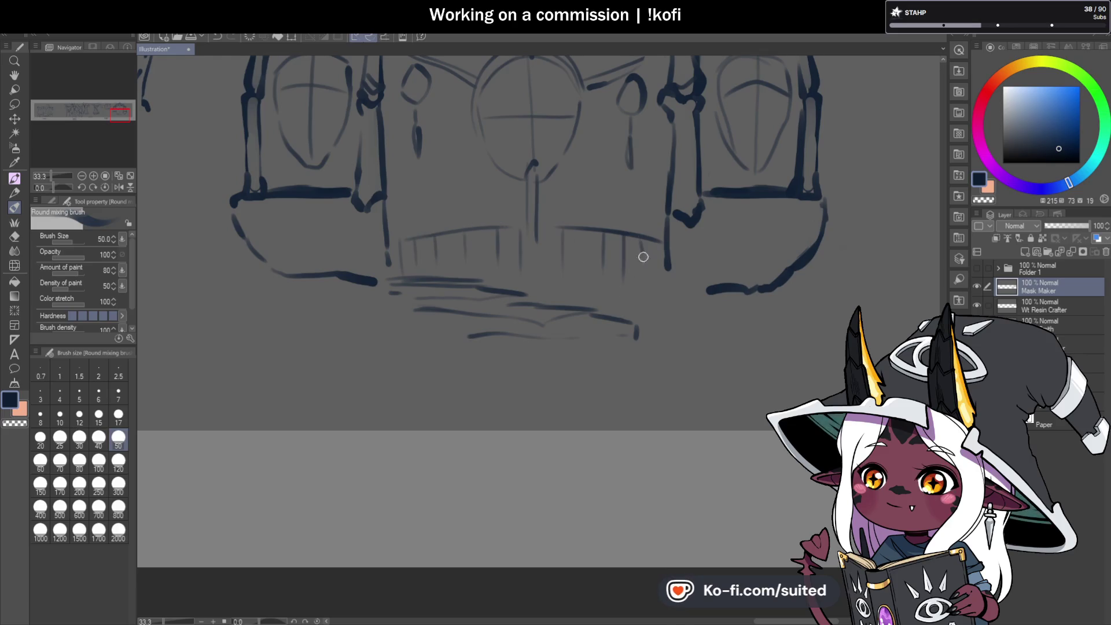
{"action": "scroll", "coordinate": [647, 301], "scroll_direction": "down", "scroll_amount": 3}
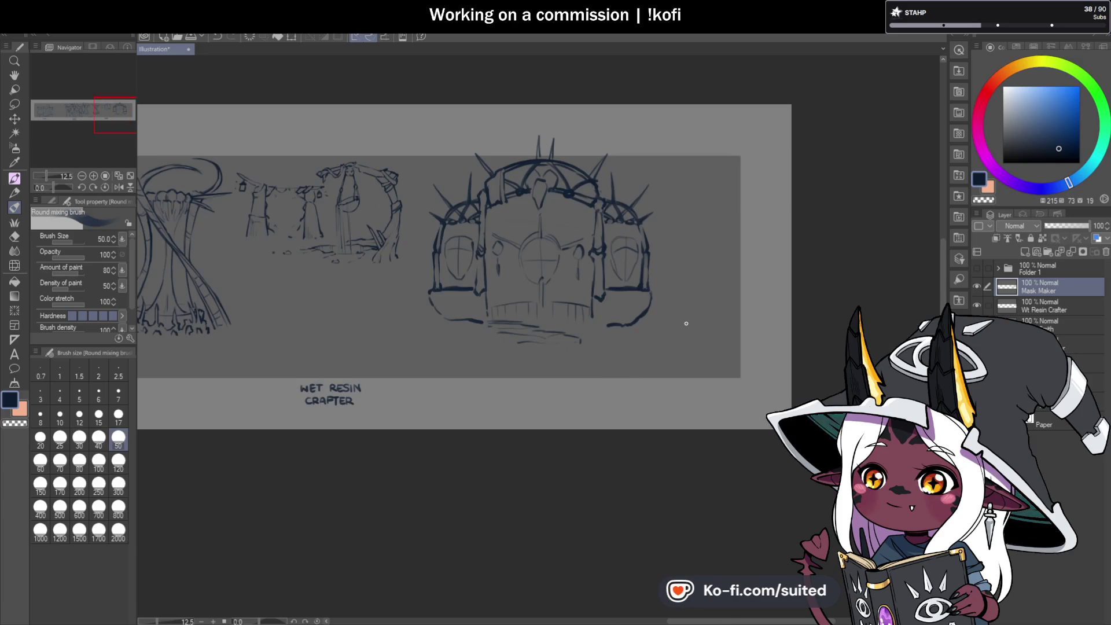
{"action": "scroll", "coordinate": [614, 338], "scroll_direction": "up", "scroll_amount": 3}
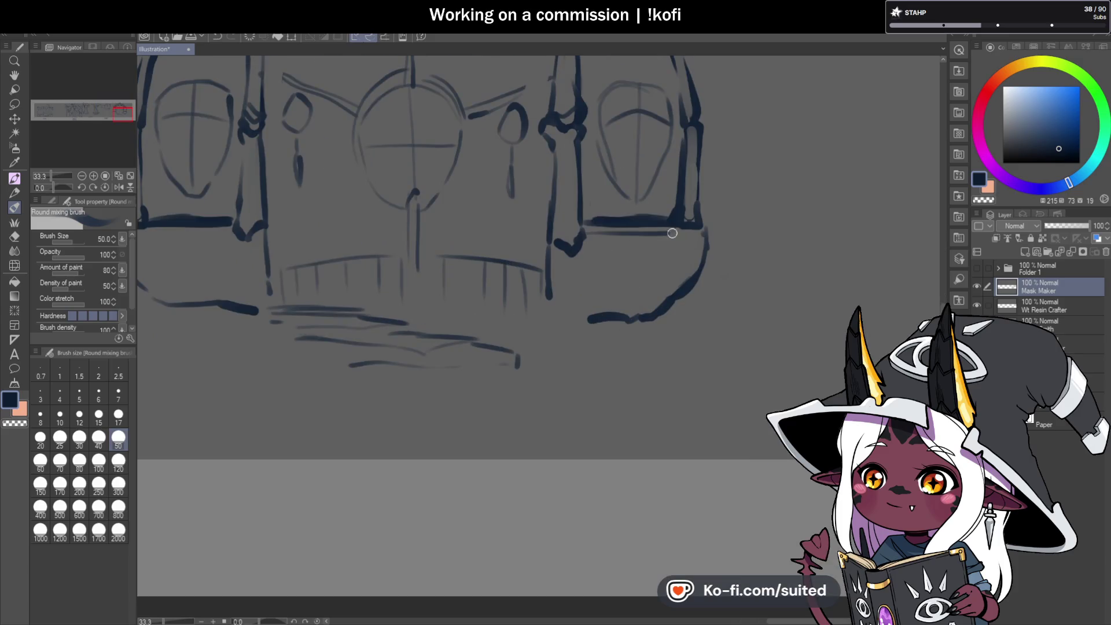
{"action": "left_click_drag", "start_coordinate": [598, 229], "coordinate": [621, 226]}
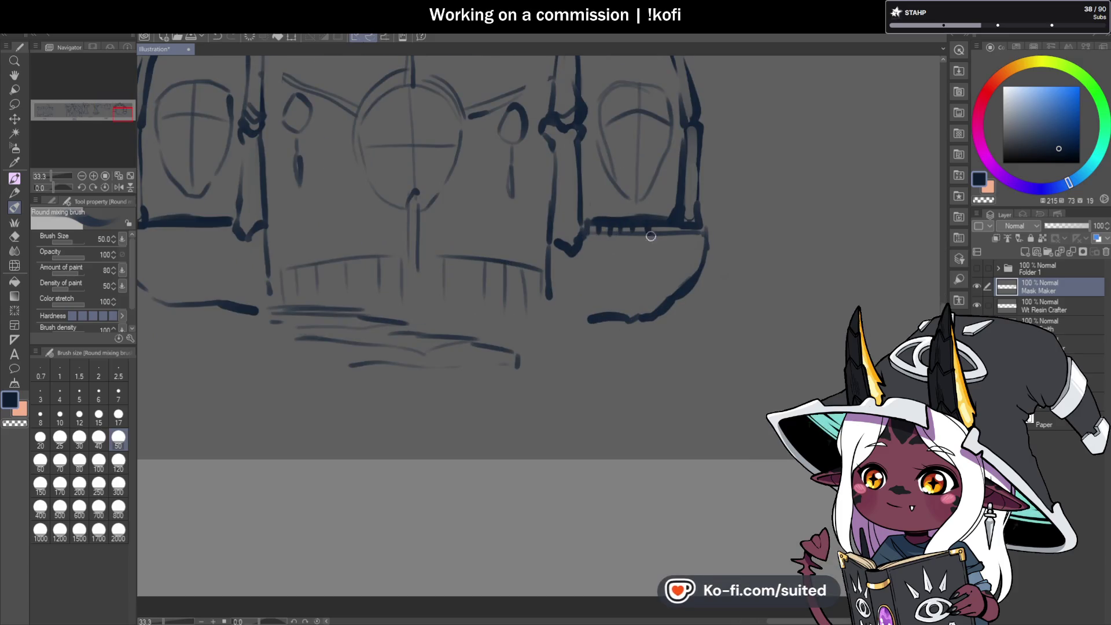
{"action": "scroll", "coordinate": [753, 269], "scroll_direction": "down", "scroll_amount": 1}
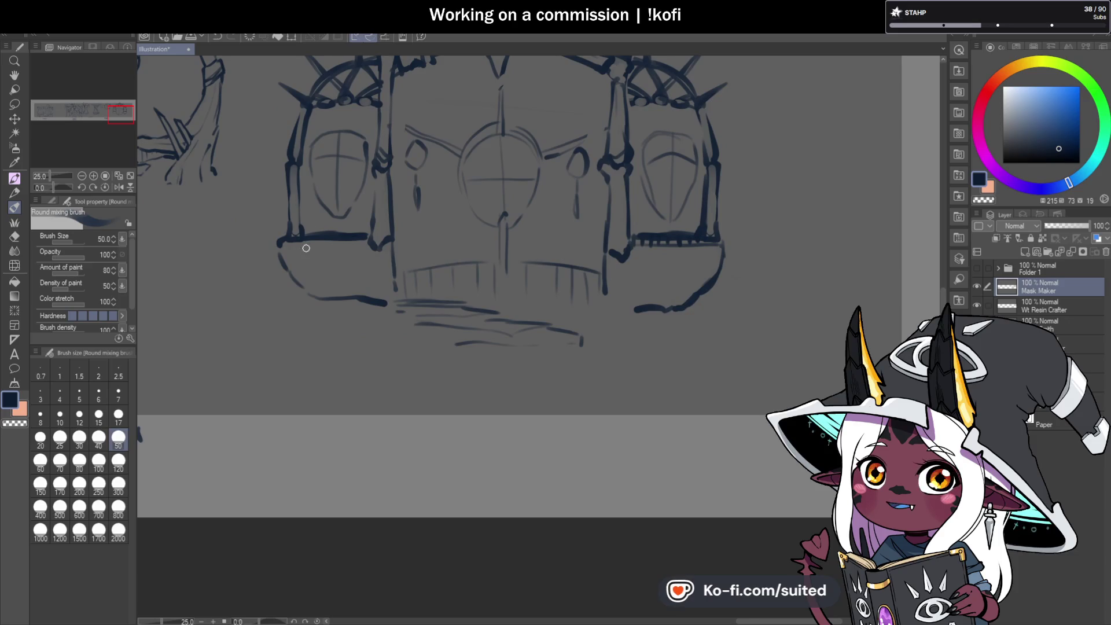
{"action": "scroll", "coordinate": [314, 250], "scroll_direction": "up", "scroll_amount": 1}
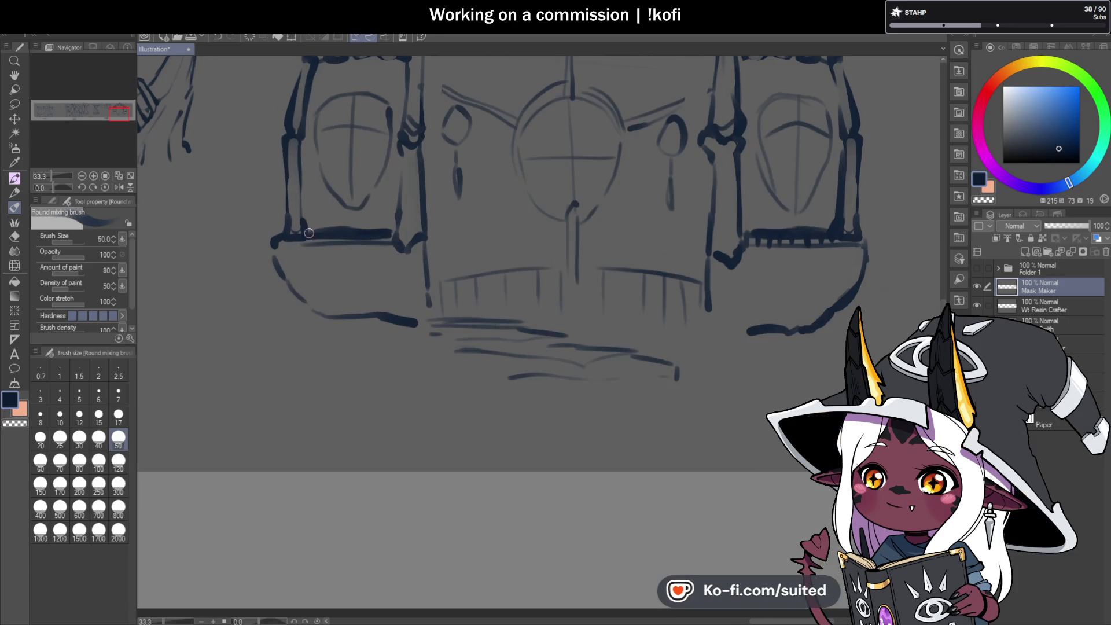
{"action": "scroll", "coordinate": [529, 344], "scroll_direction": "down", "scroll_amount": 3}
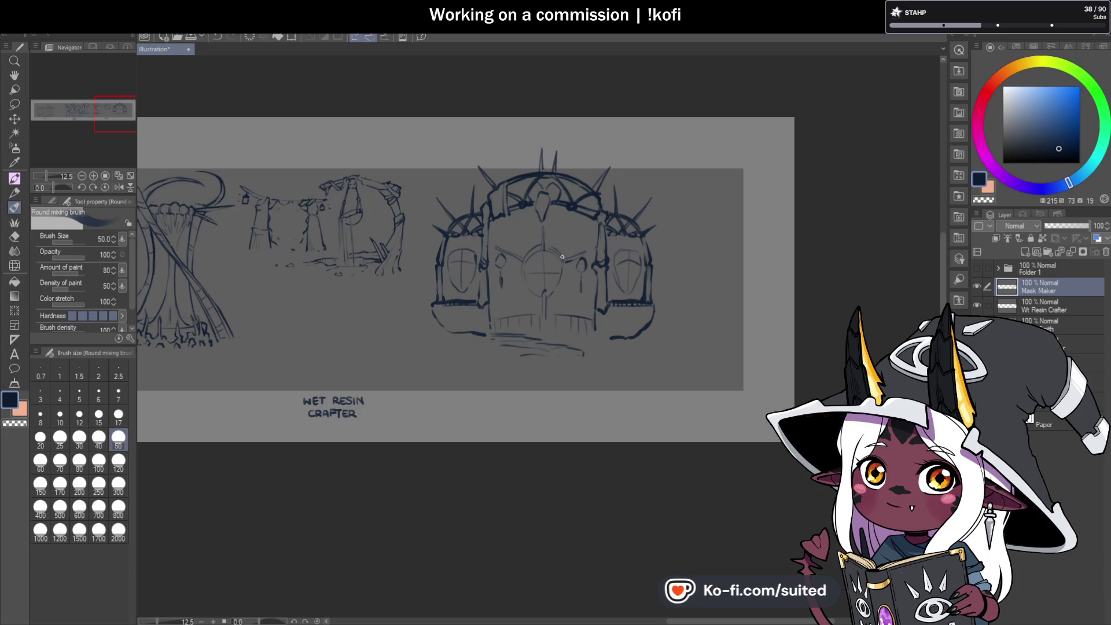
{"action": "scroll", "coordinate": [566, 257], "scroll_direction": "up", "scroll_amount": 4}
Draw a horizontal ledge across the gate's middle, extending it left beneath the medallion
{"action": "mouse_move", "coordinate": [541, 288]}
{"action": "left_mouse_down"}
{"action": "mouse_move", "coordinate": [460, 290]}
{"action": "mouse_move", "coordinate": [703, 305]}
{"action": "left_mouse_up"}
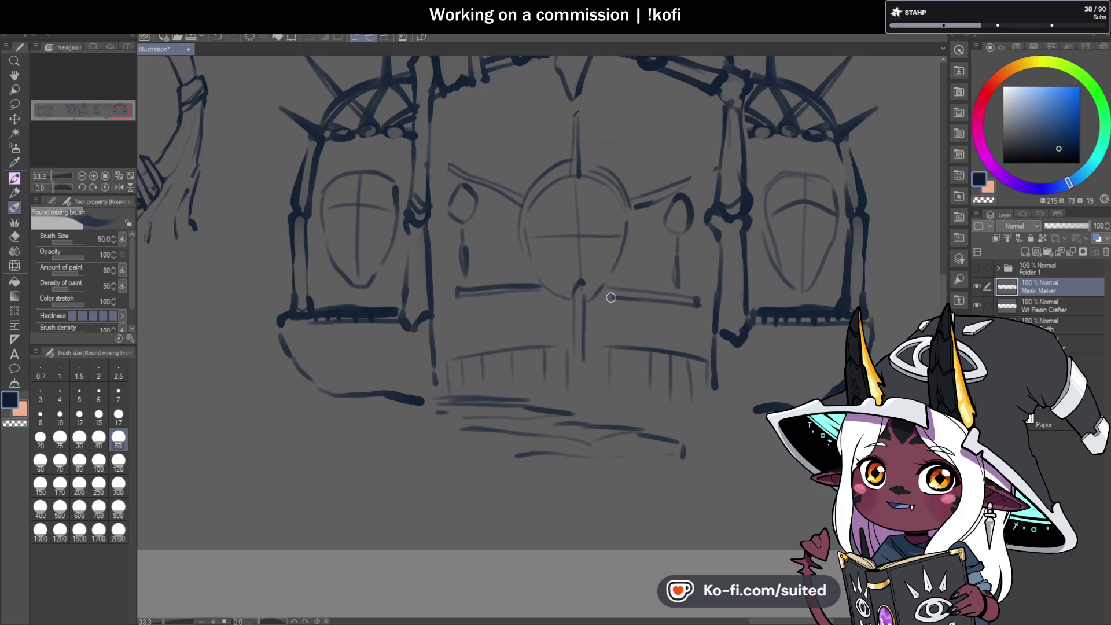
{"action": "left_click_drag", "start_coordinate": [447, 292], "coordinate": [554, 291]}
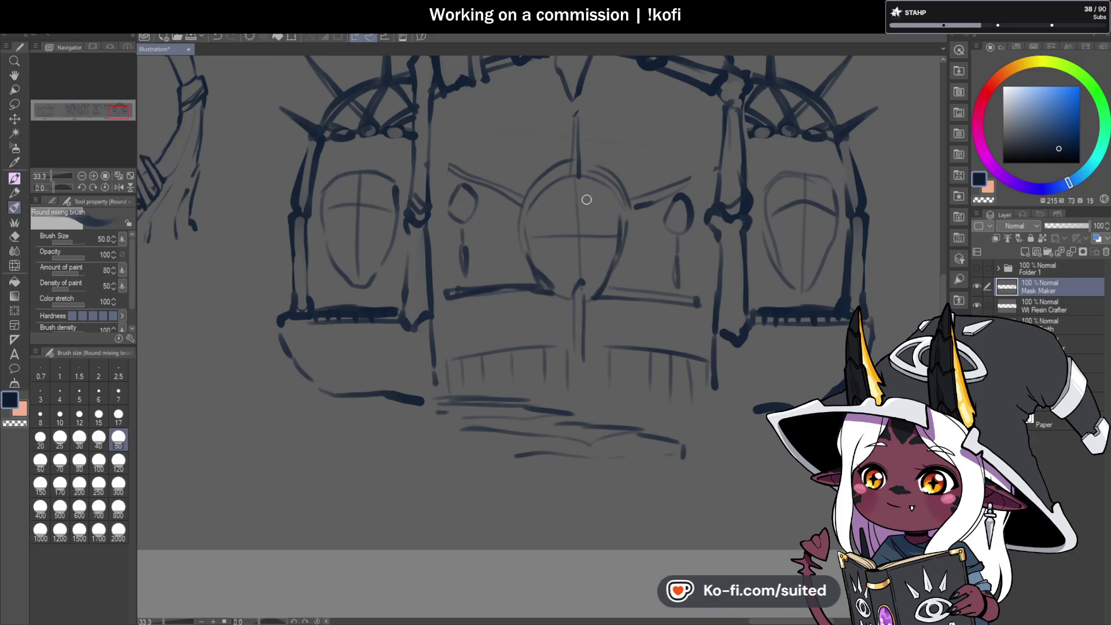
{"action": "scroll", "coordinate": [541, 301], "scroll_direction": "down", "scroll_amount": 3}
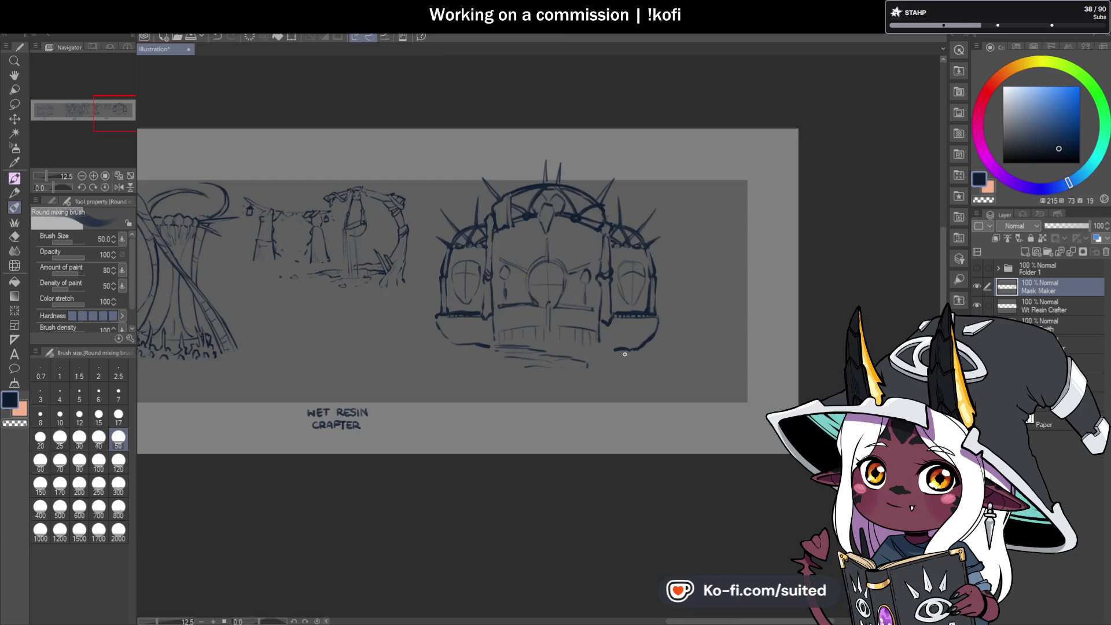
{"action": "scroll", "coordinate": [591, 365], "scroll_direction": "up", "scroll_amount": 2}
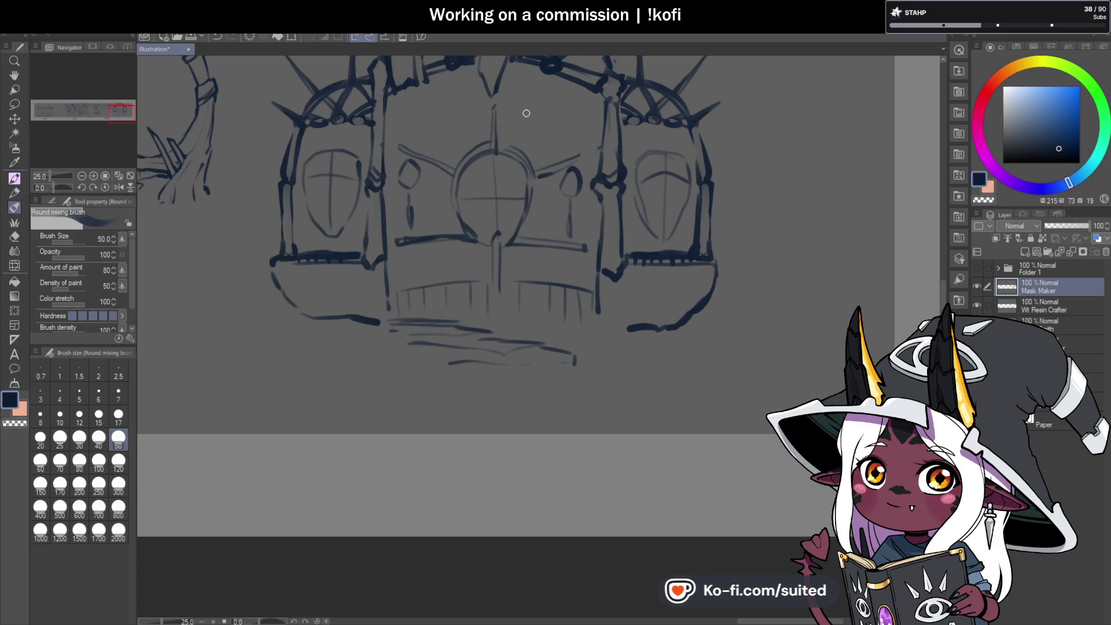
Sketch a hanging loop above the central window, undoing stray strokes and redrawing its cord
{"action": "scroll", "coordinate": [524, 113], "scroll_direction": "up", "scroll_amount": 1}
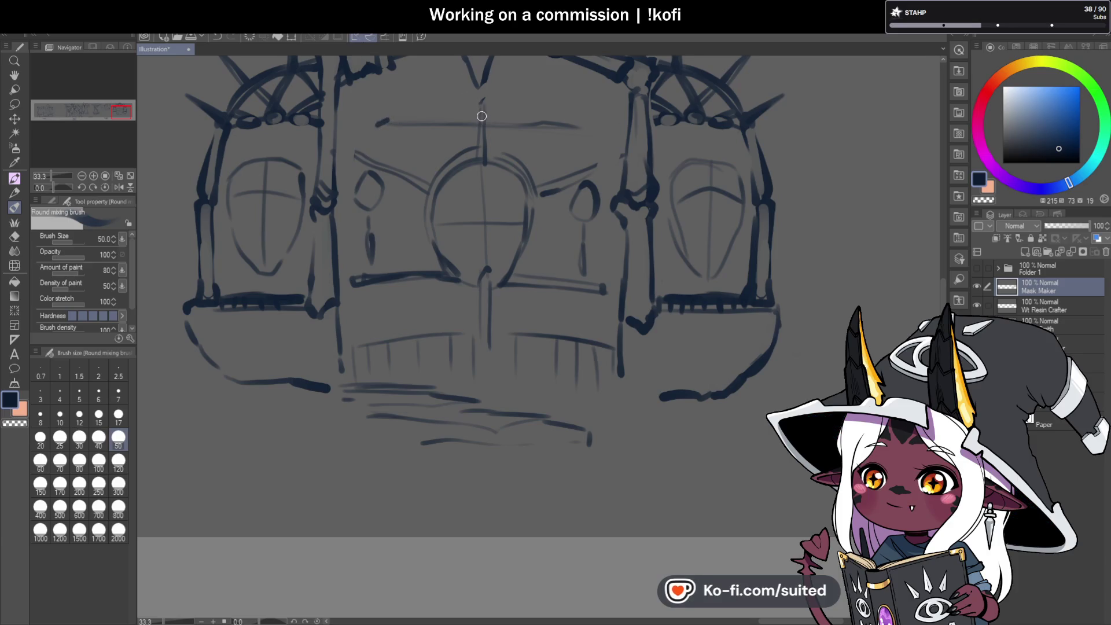
{"action": "mouse_move", "coordinate": [417, 123]}
{"action": "left_mouse_down"}
{"action": "mouse_move", "coordinate": [412, 164]}
{"action": "mouse_move", "coordinate": [420, 151]}
{"action": "left_mouse_up"}
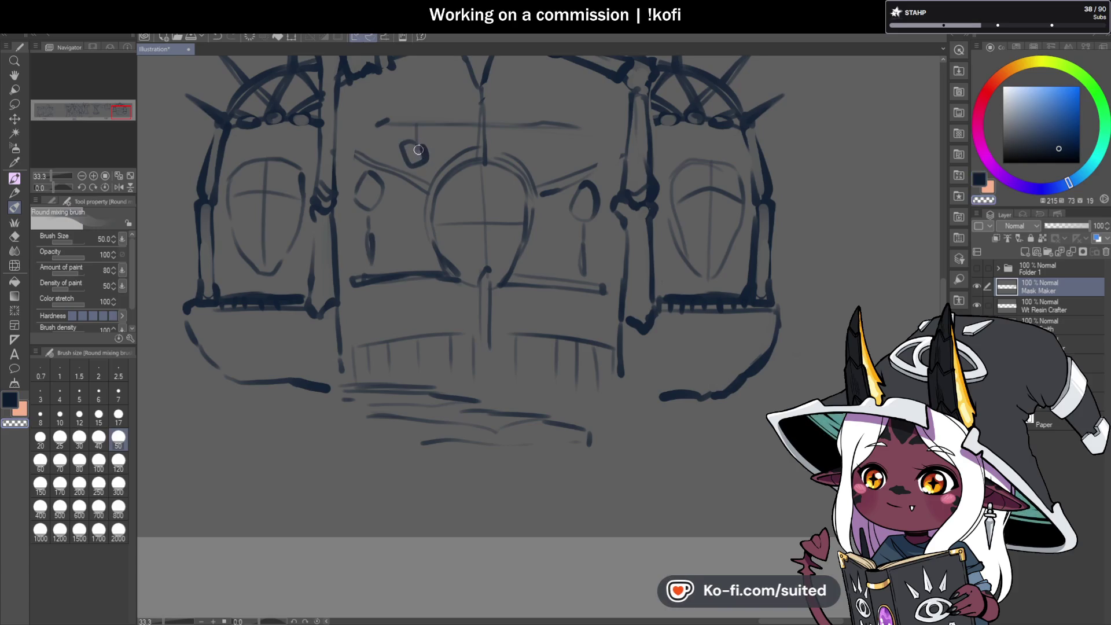
{"action": "key", "text": "ctrl+z"}
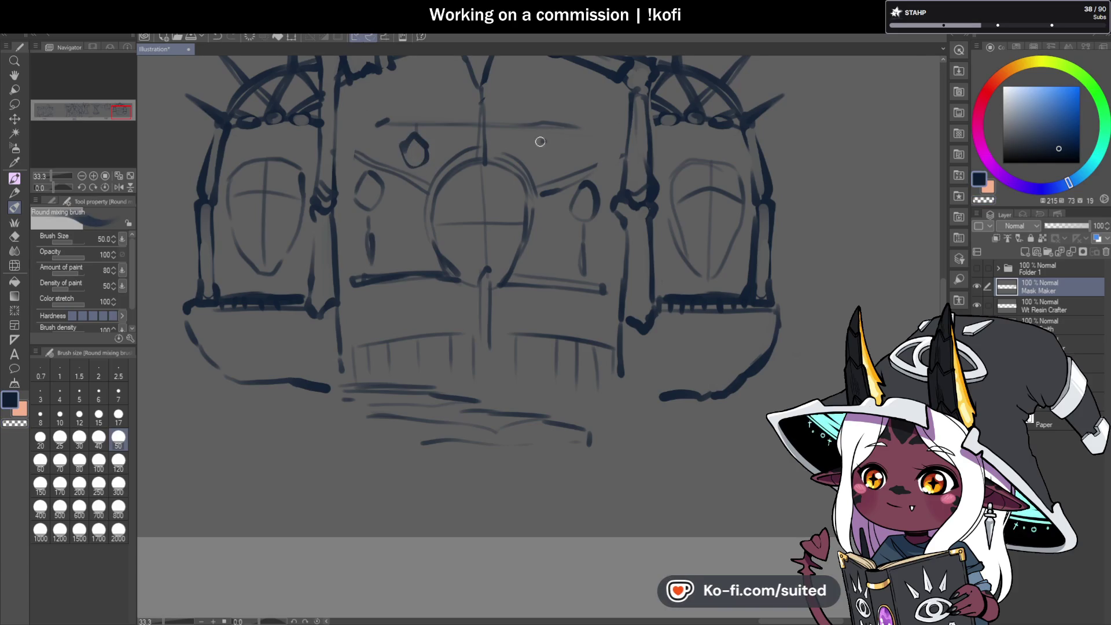
{"action": "key", "text": "ctrl+z"}
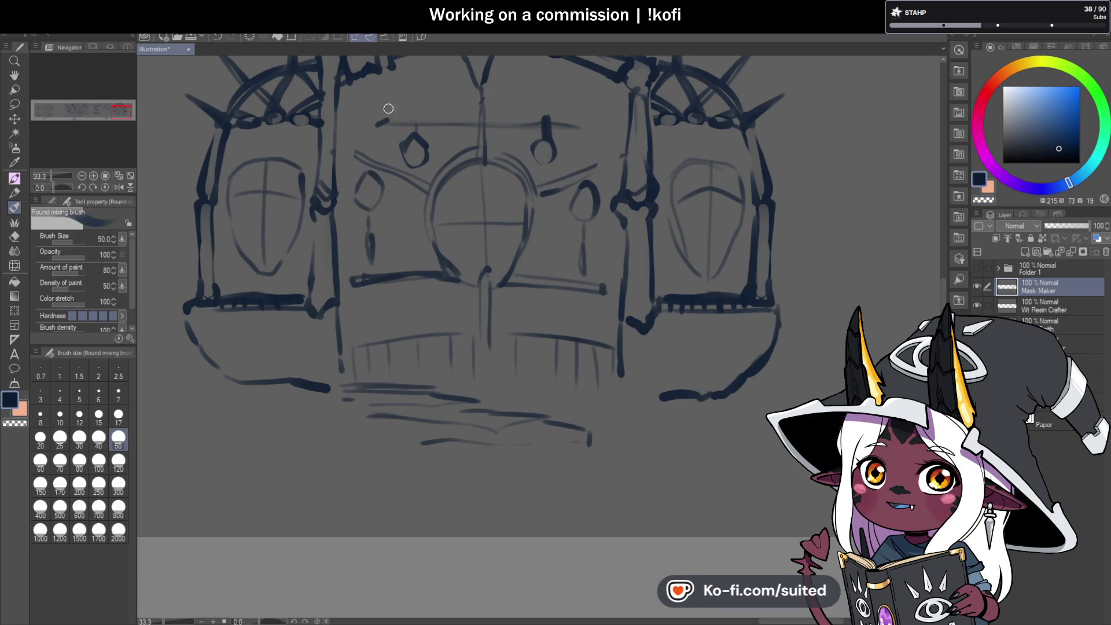
{"action": "left_click_drag", "start_coordinate": [417, 114], "coordinate": [419, 138]}
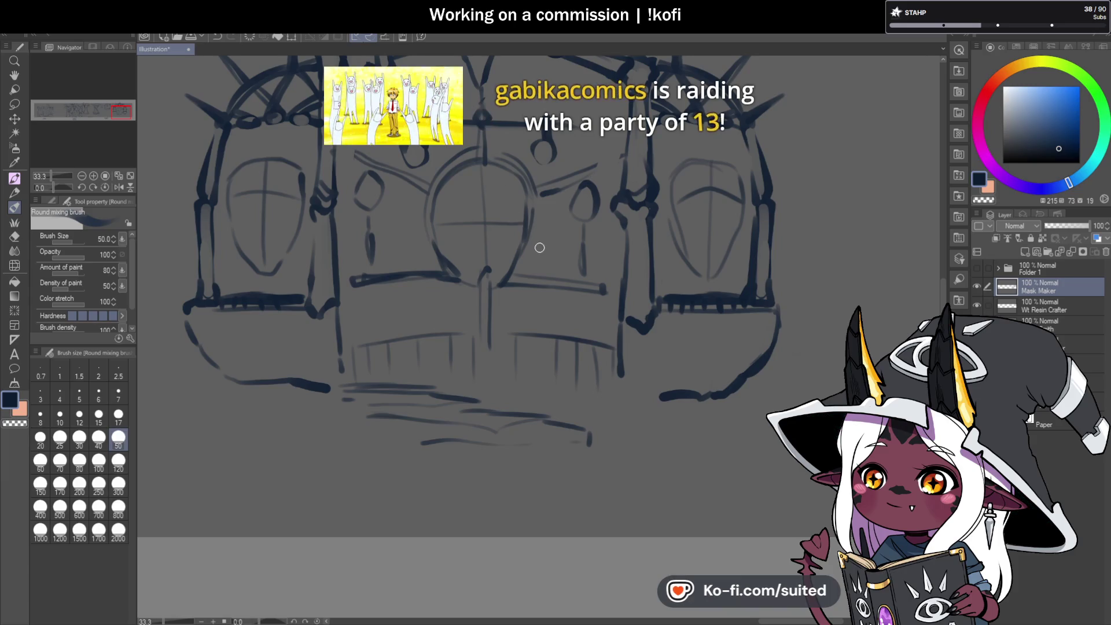
{"action": "scroll", "coordinate": [539, 254], "scroll_direction": "down", "scroll_amount": 1}
{"action": "scroll", "coordinate": [582, 219], "scroll_direction": "up", "scroll_amount": 1}
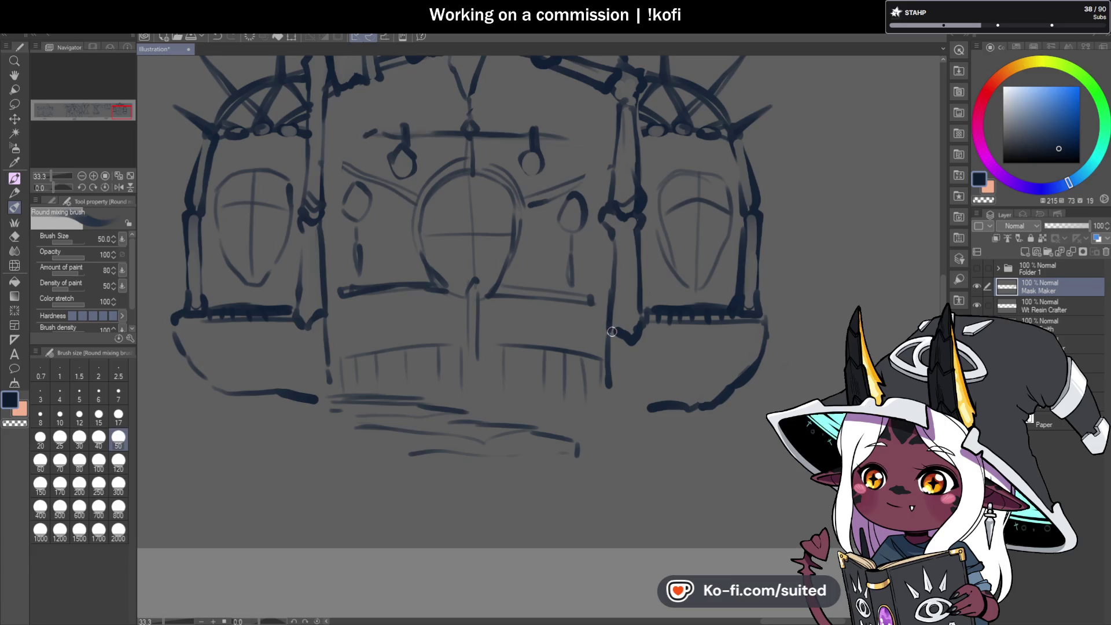
Extend the lower outlines of the right and left towers outward and downward
{"action": "mouse_move", "coordinate": [758, 309]}
{"action": "left_mouse_down"}
{"action": "mouse_move", "coordinate": [772, 347]}
{"action": "mouse_move", "coordinate": [767, 386]}
{"action": "mouse_move", "coordinate": [779, 353]}
{"action": "left_mouse_up"}
{"action": "left_click_drag", "start_coordinate": [172, 318], "coordinate": [155, 346]}
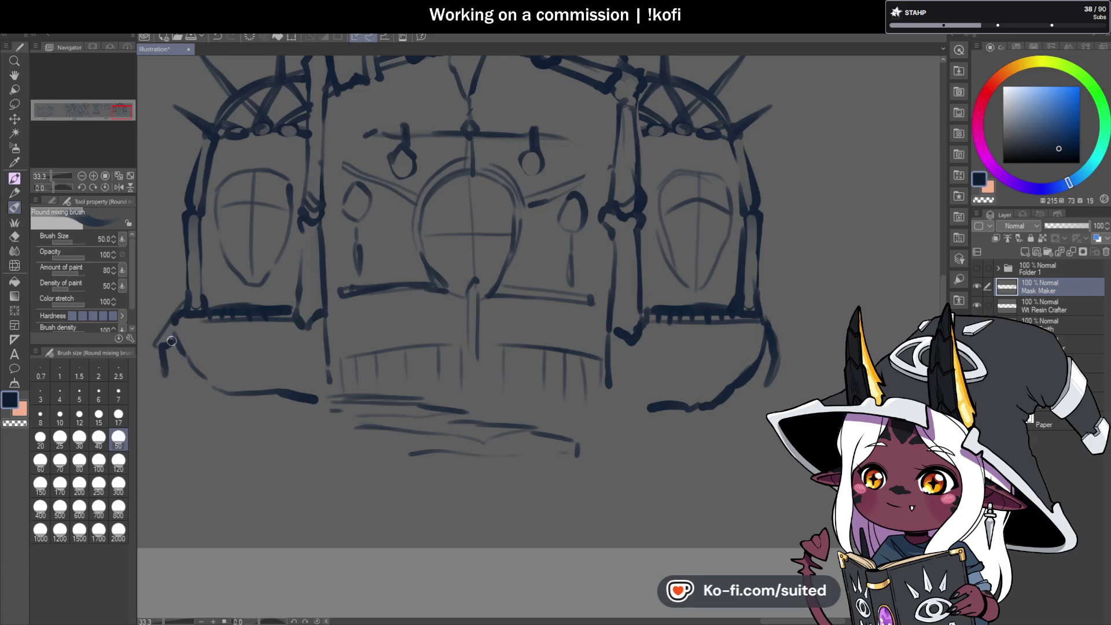
{"action": "scroll", "coordinate": [451, 279], "scroll_direction": "down", "scroll_amount": 5}
{"action": "scroll", "coordinate": [642, 260], "scroll_direction": "up", "scroll_amount": 2}
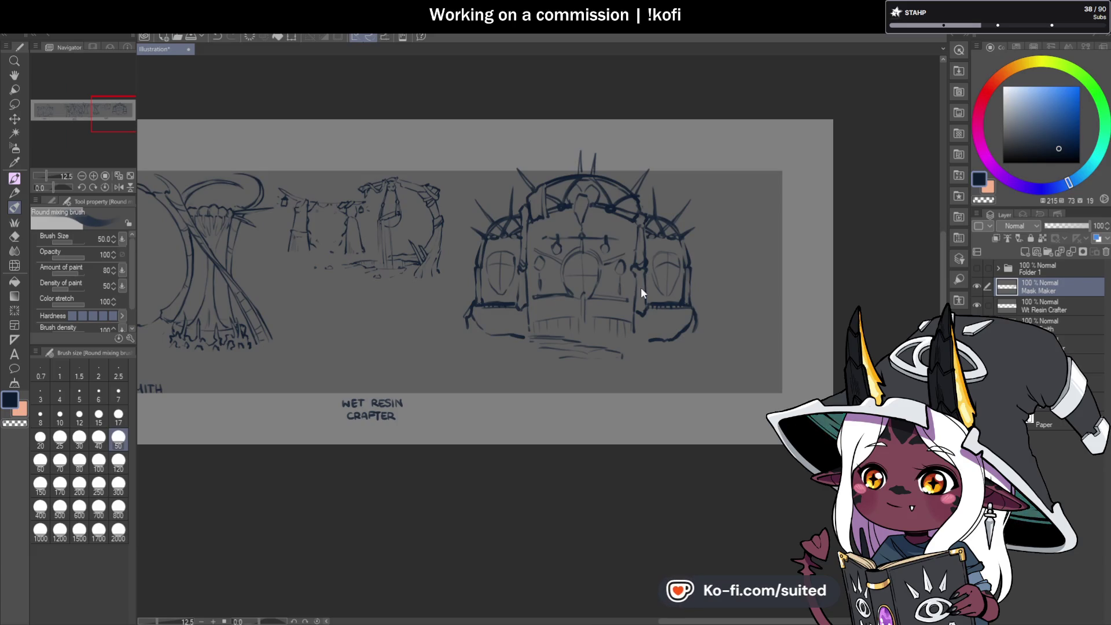
Shrink the castle sketch and place it at the banner's right end, nudging it into position
{"action": "key", "text": "ctrl+t"}
{"action": "mouse_move", "coordinate": [700, 149]}
{"action": "left_mouse_down"}
{"action": "mouse_move", "coordinate": [651, 228]}
{"action": "mouse_move", "coordinate": [657, 144]}
{"action": "mouse_move", "coordinate": [639, 171]}
{"action": "left_mouse_up"}
{"action": "left_click_drag", "start_coordinate": [602, 268], "coordinate": [745, 276]}
{"action": "left_click_drag", "start_coordinate": [782, 166], "coordinate": [781, 170]}
{"action": "left_click_drag", "start_coordinate": [755, 228], "coordinate": [755, 231]}
{"action": "left_click", "coordinate": [682, 334]}
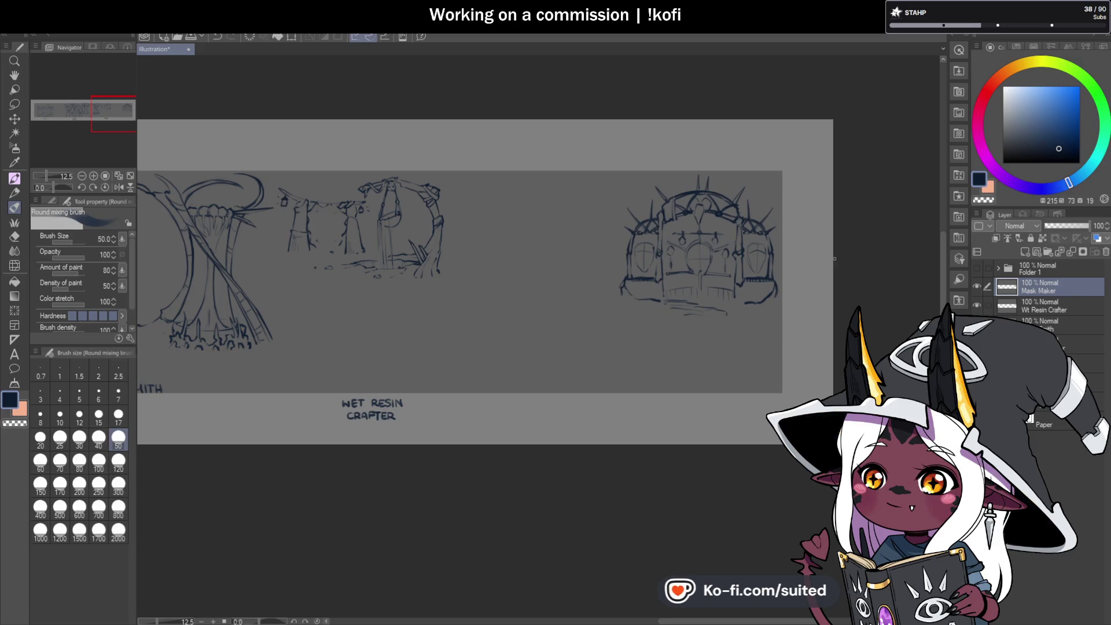
{"action": "key", "text": "ctrl+t"}
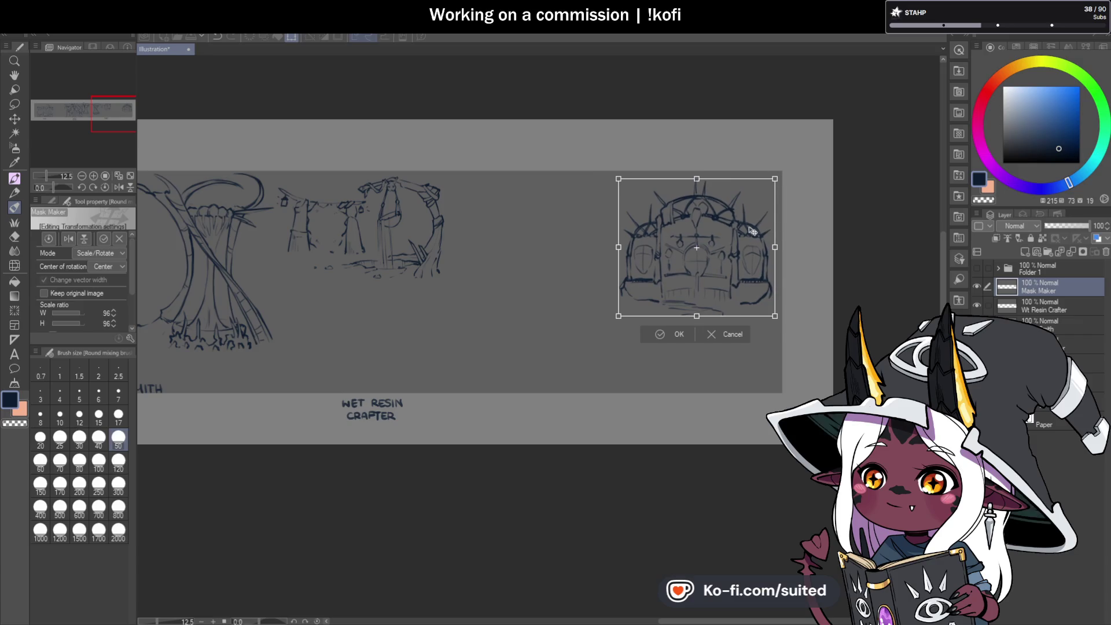
{"action": "left_click_drag", "start_coordinate": [754, 231], "coordinate": [755, 226]}
{"action": "left_click", "coordinate": [685, 329]}
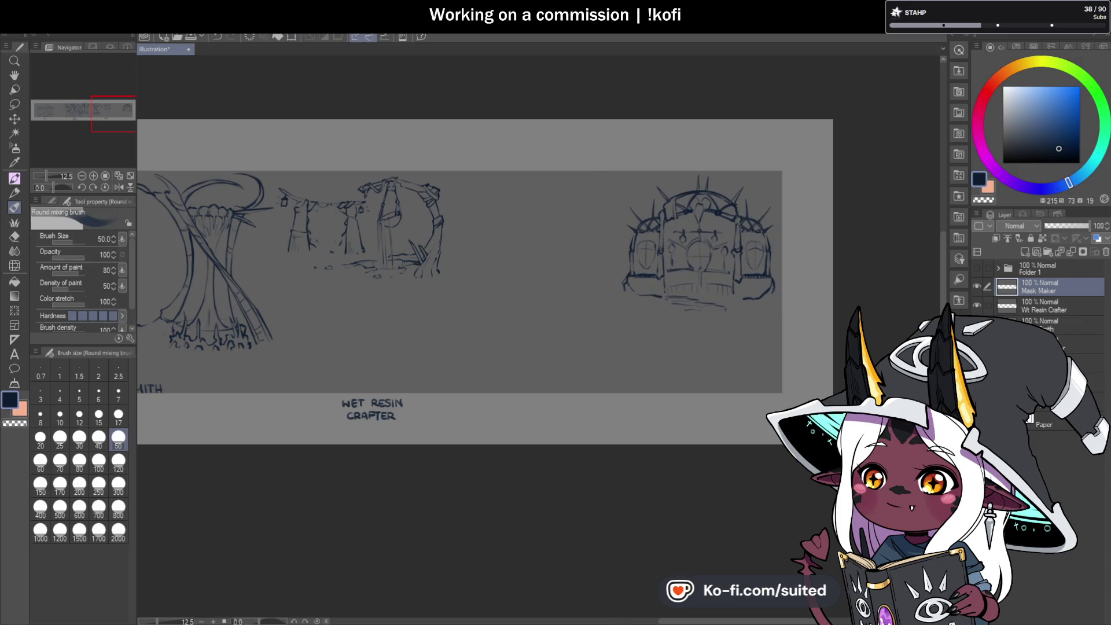
Select the Dragon Armoury layer and shift its sketch left toward Wet Resin Crafter
{"action": "key", "text": "ctrl+z"}
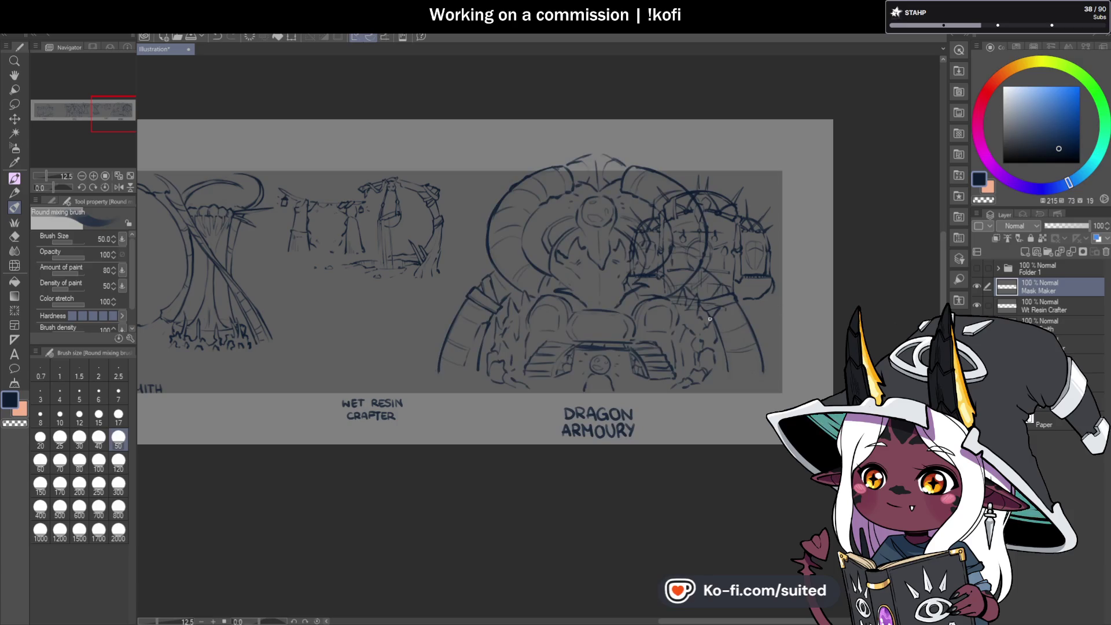
{"action": "scroll", "coordinate": [699, 272], "scroll_direction": "down", "scroll_amount": 4}
{"action": "scroll", "coordinate": [498, 302], "scroll_direction": "up", "scroll_amount": 2}
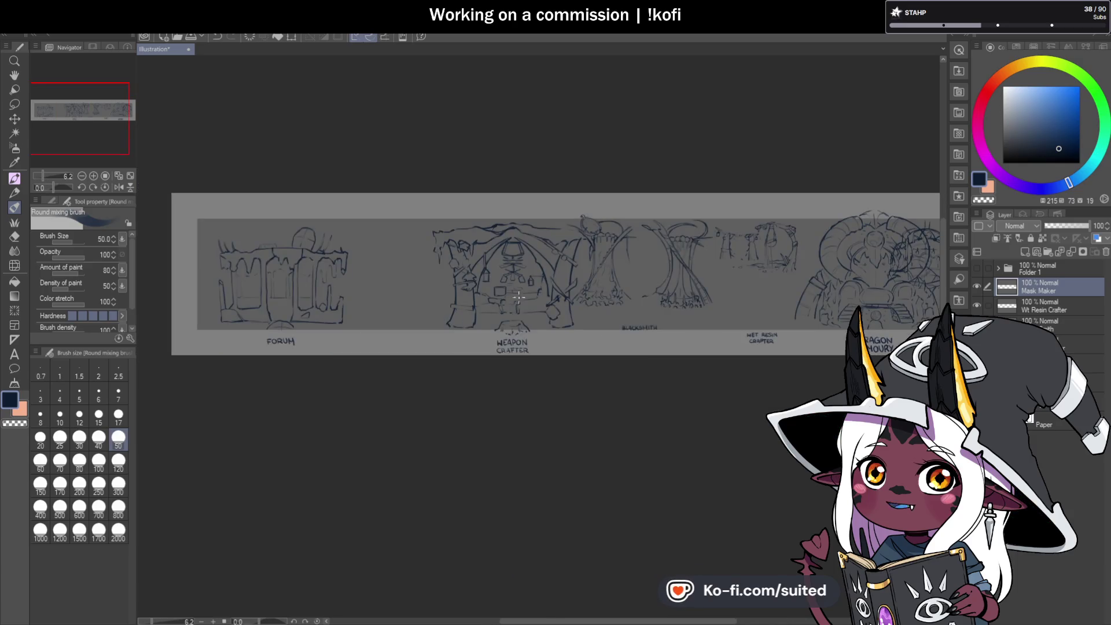
{"action": "left_click", "coordinate": [1053, 309]}
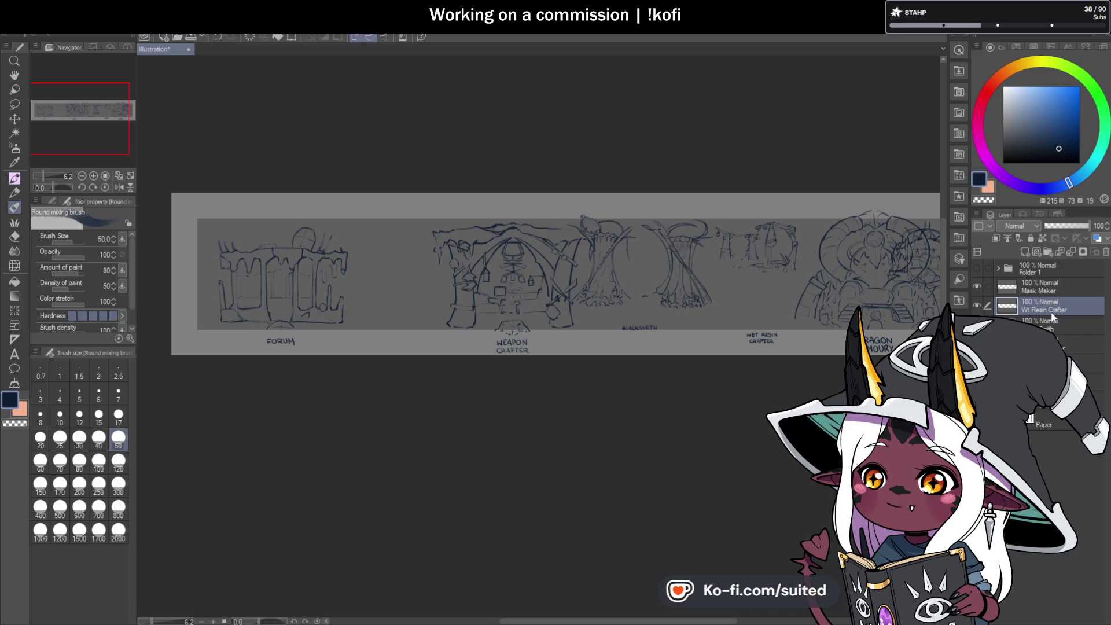
{"action": "left_click", "coordinate": [1053, 364]}
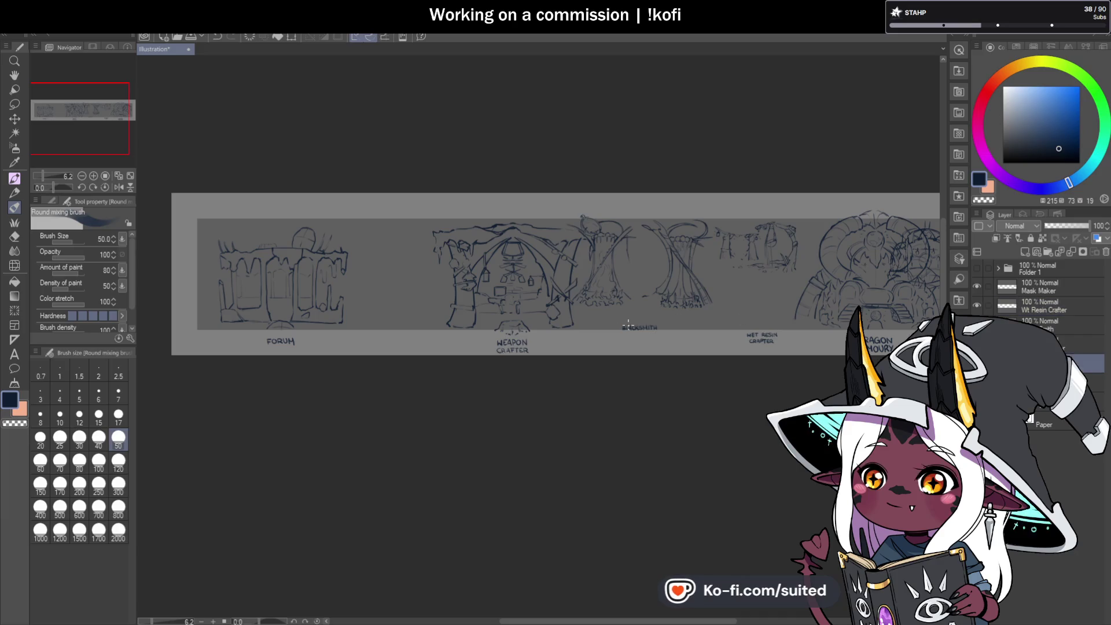
{"action": "scroll", "coordinate": [517, 331], "scroll_direction": "down", "scroll_amount": 3}
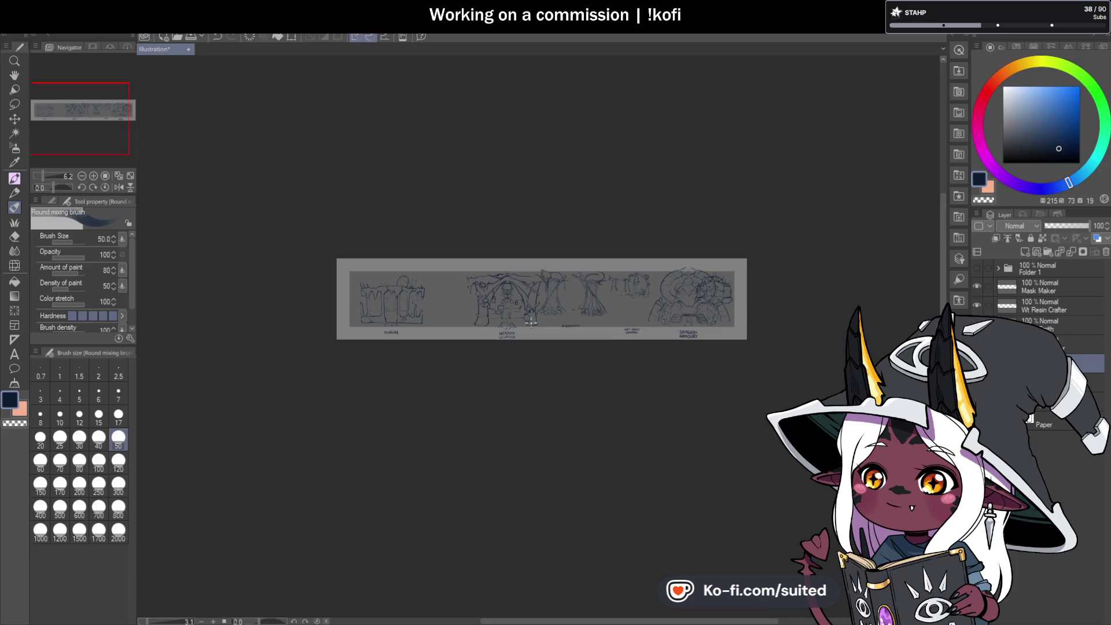
{"action": "scroll", "coordinate": [735, 362], "scroll_direction": "up", "scroll_amount": 6}
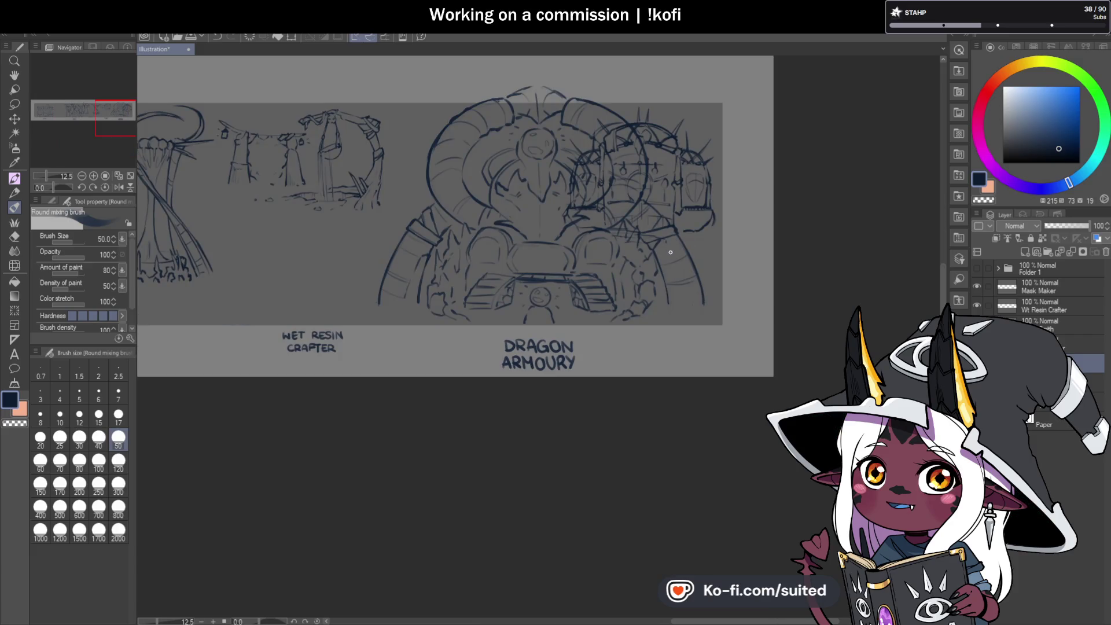
{"action": "key", "text": "ctrl+t"}
{"action": "left_click_drag", "start_coordinate": [657, 266], "coordinate": [590, 293]}
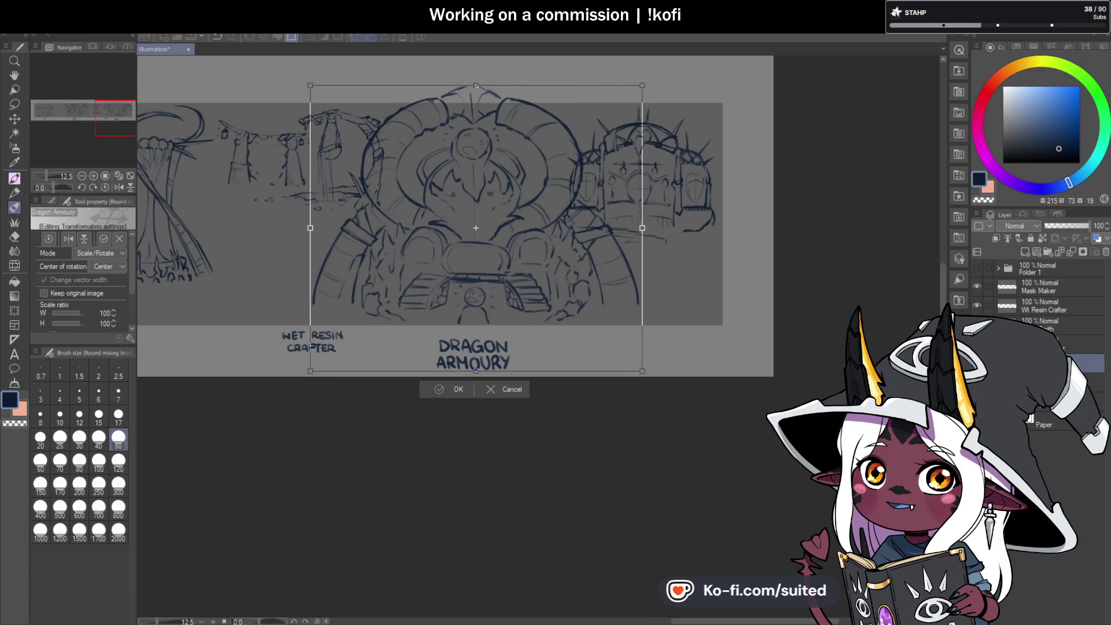
{"action": "left_click", "coordinate": [459, 395]}
Select the Wt Resin Crafter layer in the Layers panel
{"action": "scroll", "coordinate": [772, 279], "scroll_direction": "down", "scroll_amount": 2}
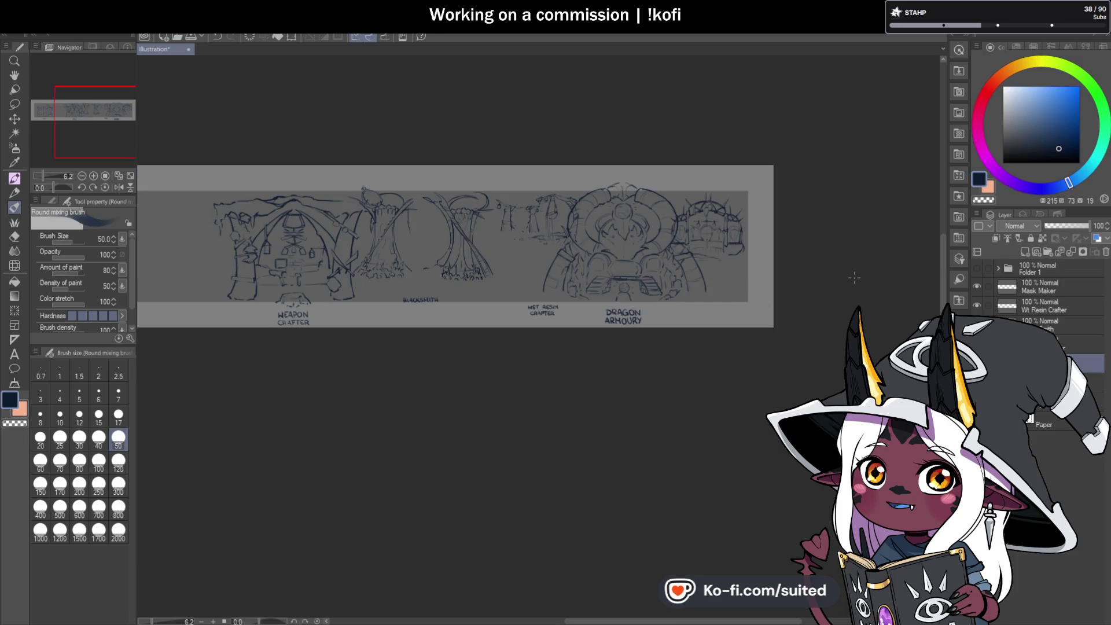
{"action": "left_click", "coordinate": [1070, 289]}
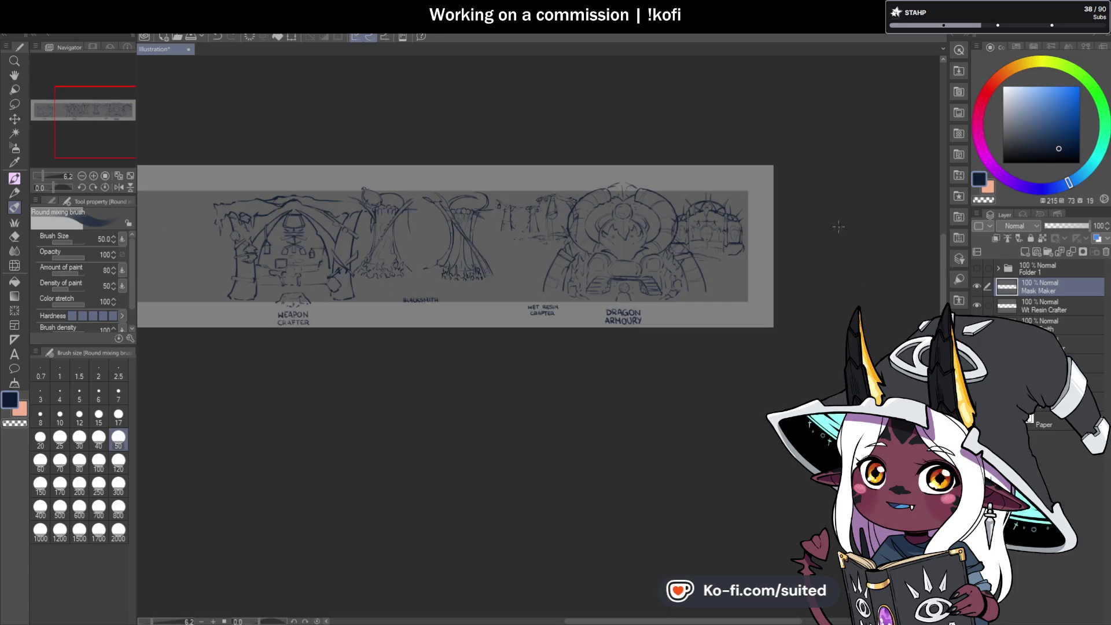
{"action": "left_click", "coordinate": [1073, 311]}
{"action": "scroll", "coordinate": [598, 215], "scroll_direction": "up", "scroll_amount": 4}
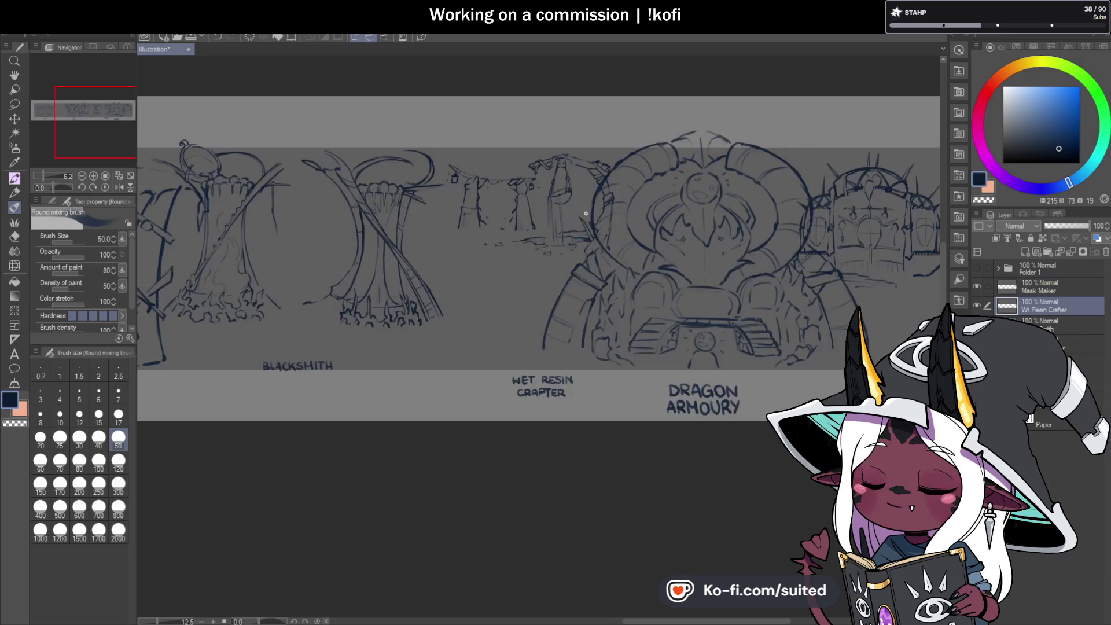
Lasso the Wet Resin Crafter sketch, move it slightly down and left, then deselect
{"action": "key", "text": "ctrl+t"}
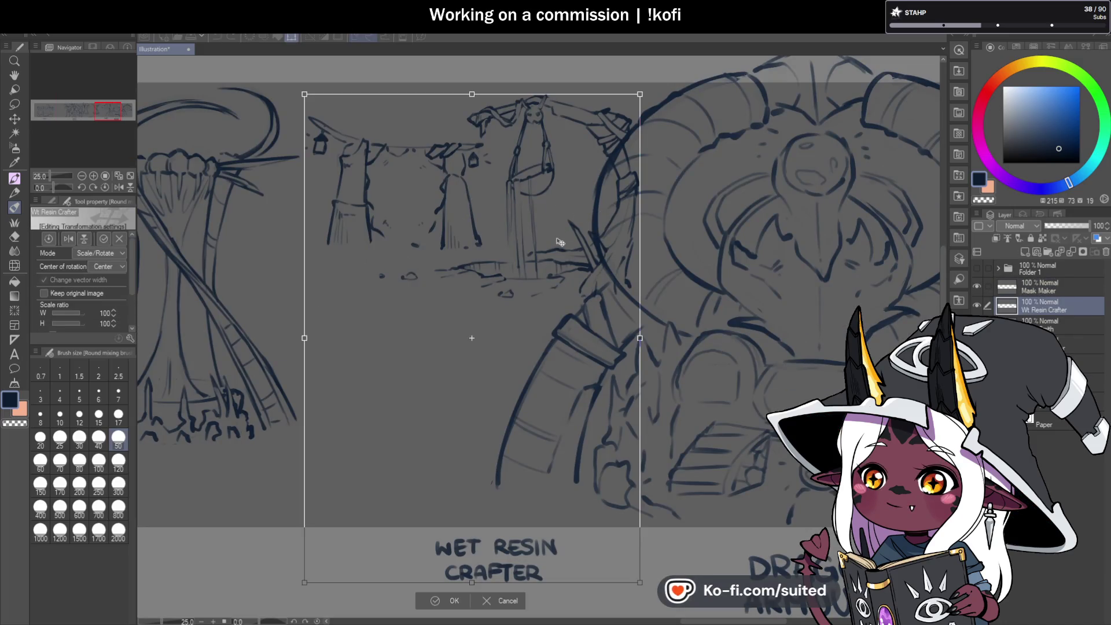
{"action": "left_click", "coordinate": [451, 601]}
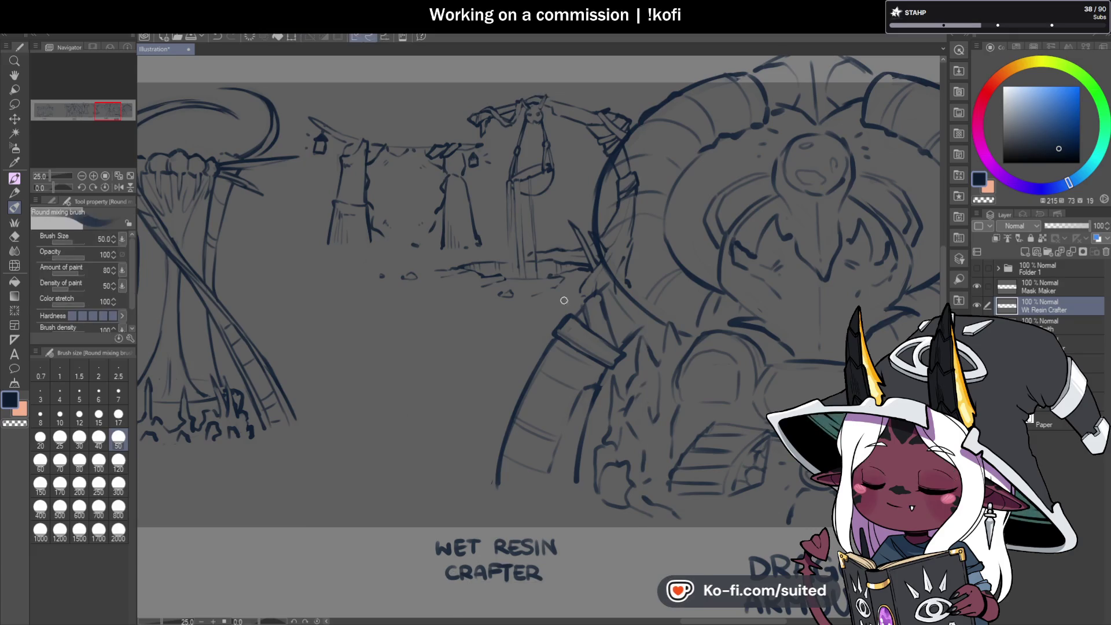
{"action": "key", "text": "m"}
{"action": "mouse_move", "coordinate": [541, 59]}
{"action": "left_mouse_down"}
{"action": "mouse_move", "coordinate": [278, 124]}
{"action": "mouse_move", "coordinate": [452, 364]}
{"action": "mouse_move", "coordinate": [698, 106]}
{"action": "left_mouse_up"}
{"action": "key", "text": "ctrl+t"}
{"action": "mouse_move", "coordinate": [617, 243]}
{"action": "left_mouse_down"}
{"action": "mouse_move", "coordinate": [597, 289]}
{"action": "mouse_move", "coordinate": [594, 254]}
{"action": "left_mouse_up"}
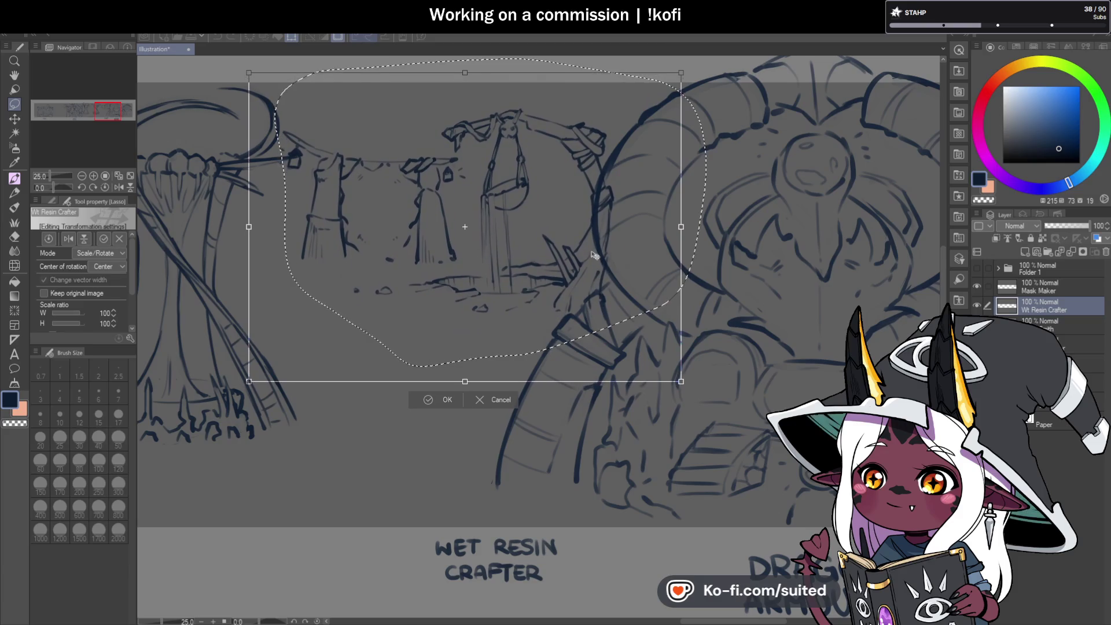
{"action": "left_click", "coordinate": [447, 402]}
{"action": "key", "text": "ctrl+d"}
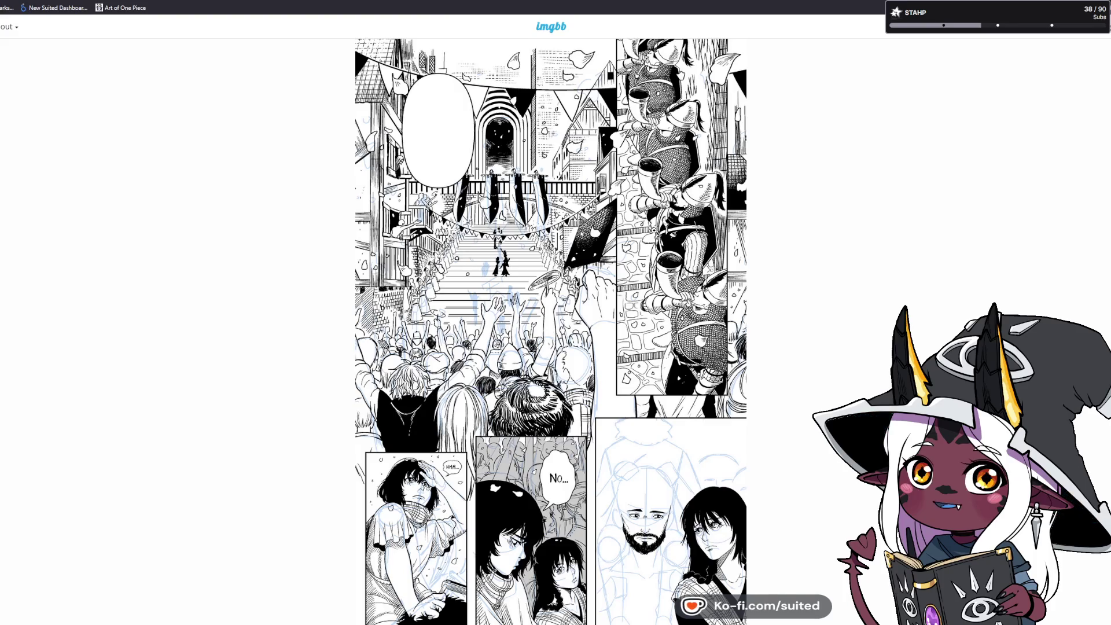
Zoom into the wip comic page, scroll through its panels, then fit it back to the window
{"action": "left_click", "coordinate": [542, 156]}
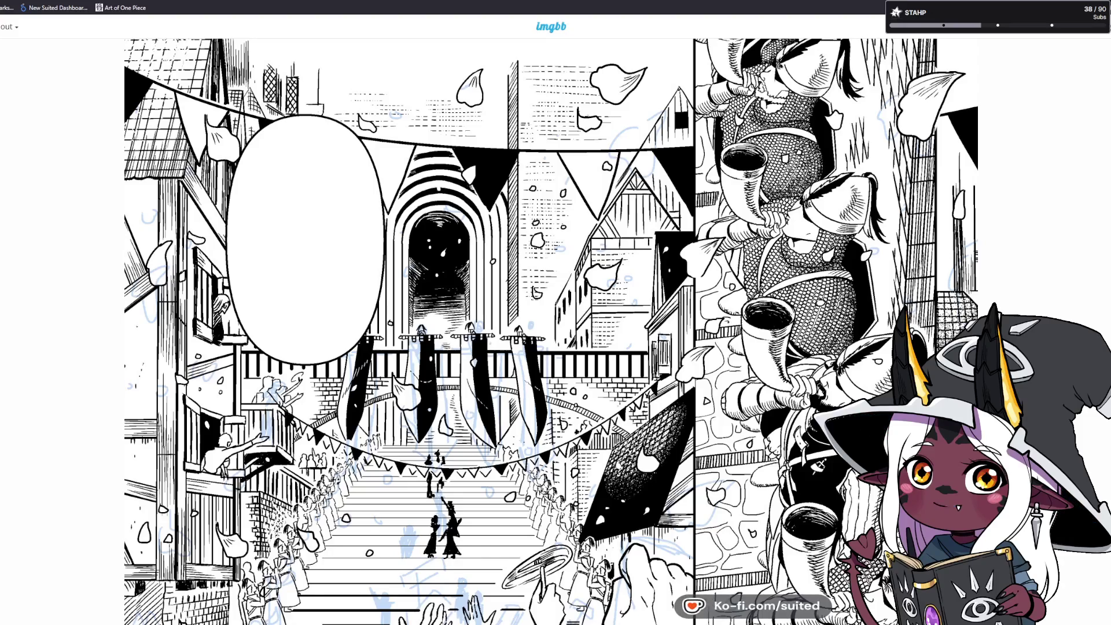
{"action": "scroll", "coordinate": [541, 246], "scroll_direction": "down", "scroll_amount": 3}
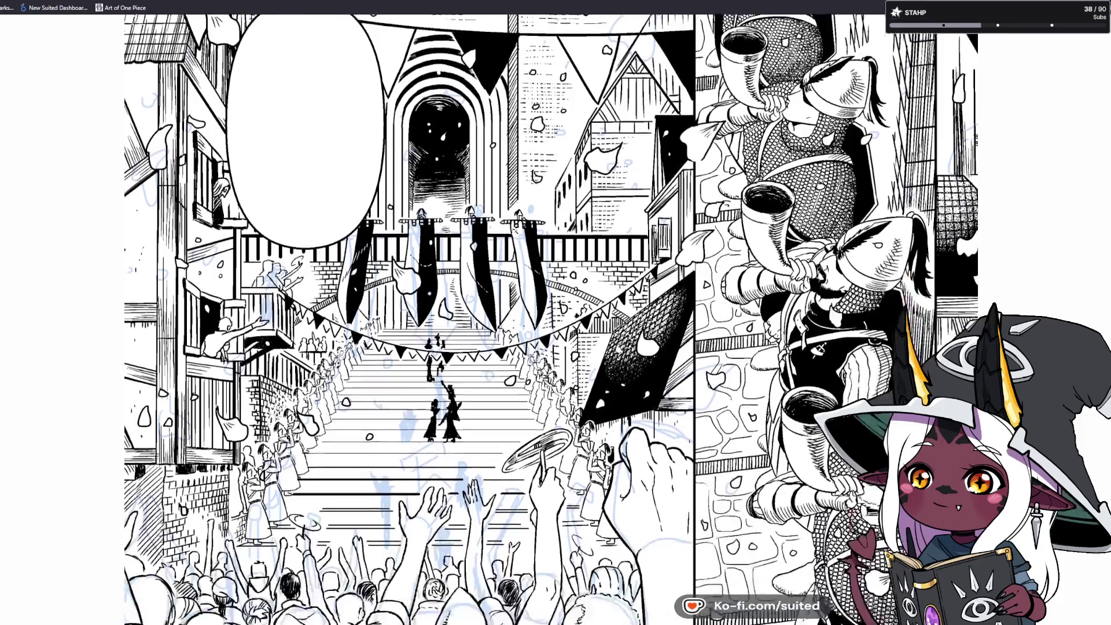
{"action": "scroll", "coordinate": [552, 319], "scroll_direction": "down", "scroll_amount": 5}
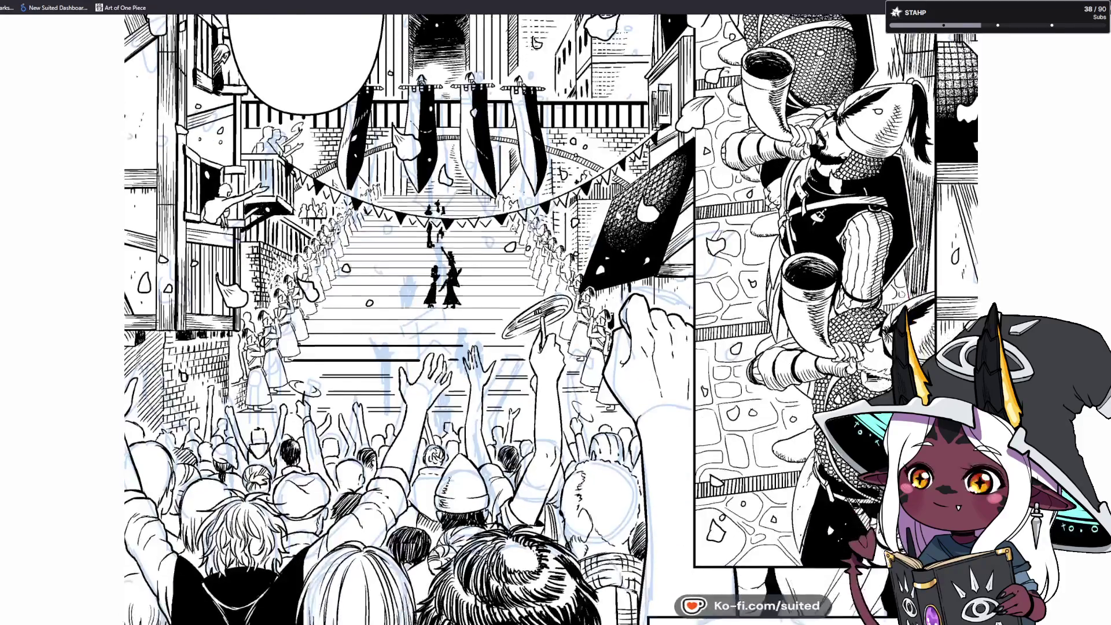
{"action": "scroll", "coordinate": [552, 320], "scroll_direction": "up", "scroll_amount": 3}
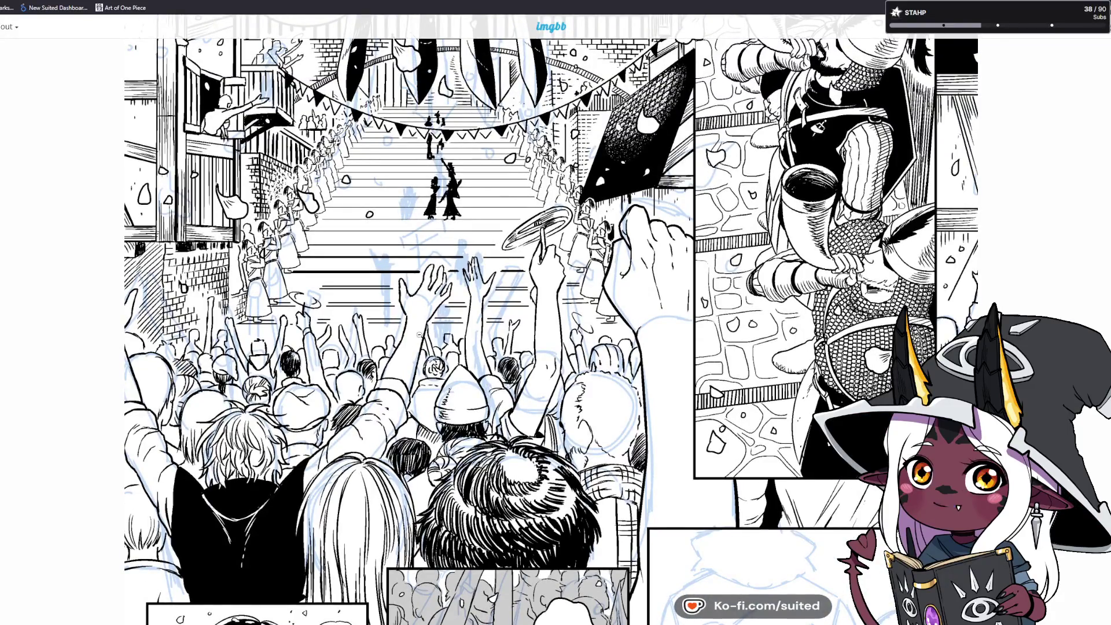
{"action": "scroll", "coordinate": [420, 326], "scroll_direction": "up", "scroll_amount": 5}
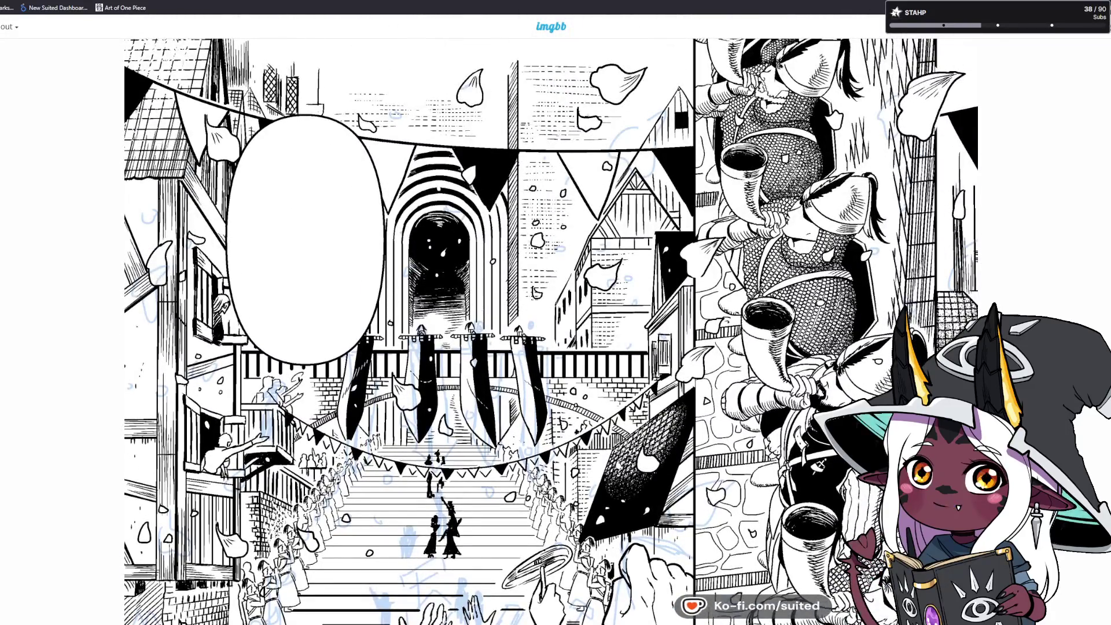
{"action": "scroll", "coordinate": [677, 222], "scroll_direction": "down", "scroll_amount": 8}
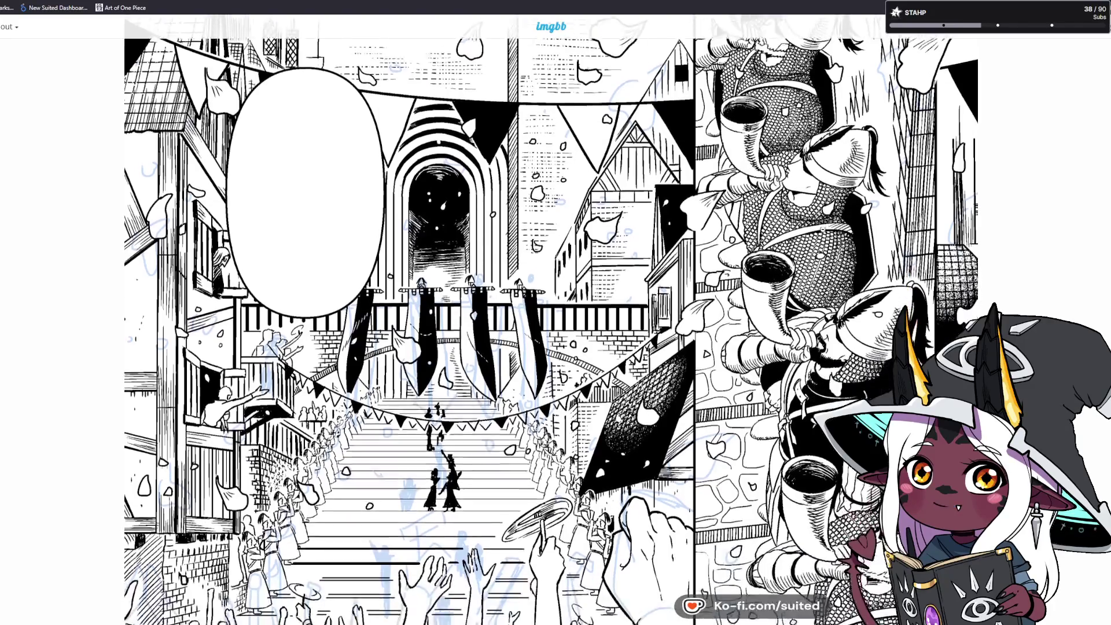
{"action": "scroll", "coordinate": [677, 222], "scroll_direction": "down", "scroll_amount": 7}
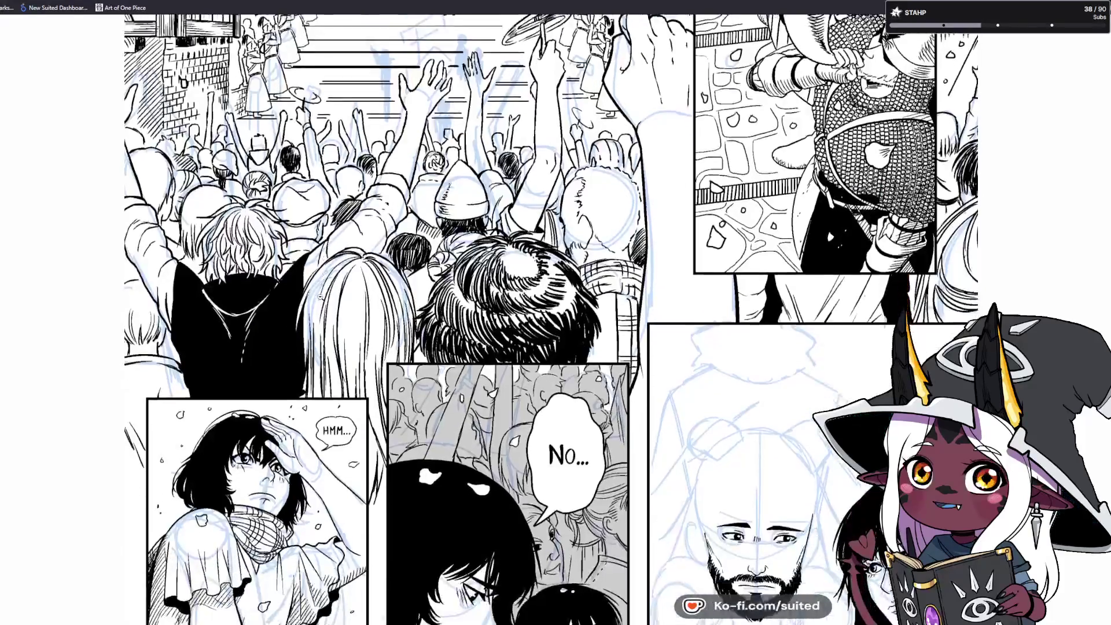
{"action": "scroll", "coordinate": [677, 222], "scroll_direction": "up", "scroll_amount": 2}
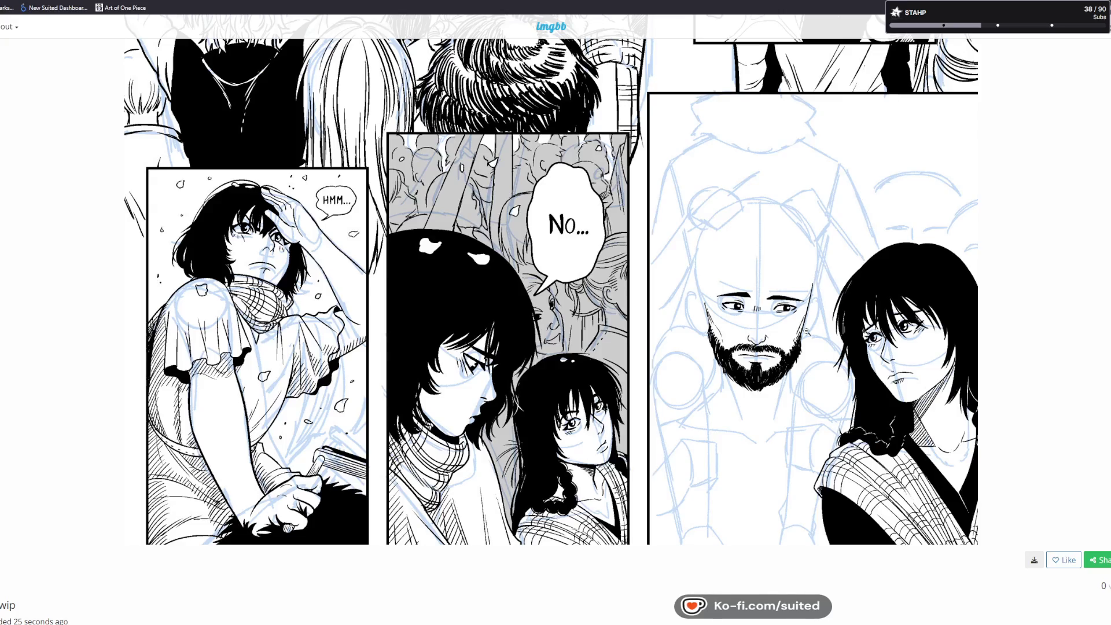
{"action": "scroll", "coordinate": [812, 310], "scroll_direction": "up", "scroll_amount": 10}
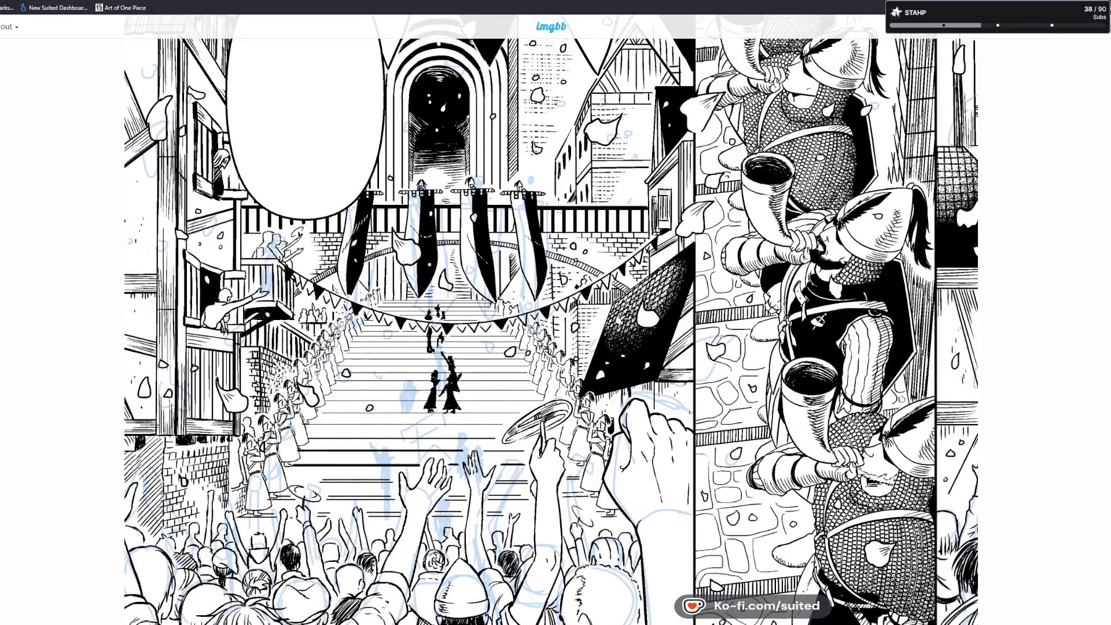
{"action": "scroll", "coordinate": [796, 314], "scroll_direction": "up", "scroll_amount": 2}
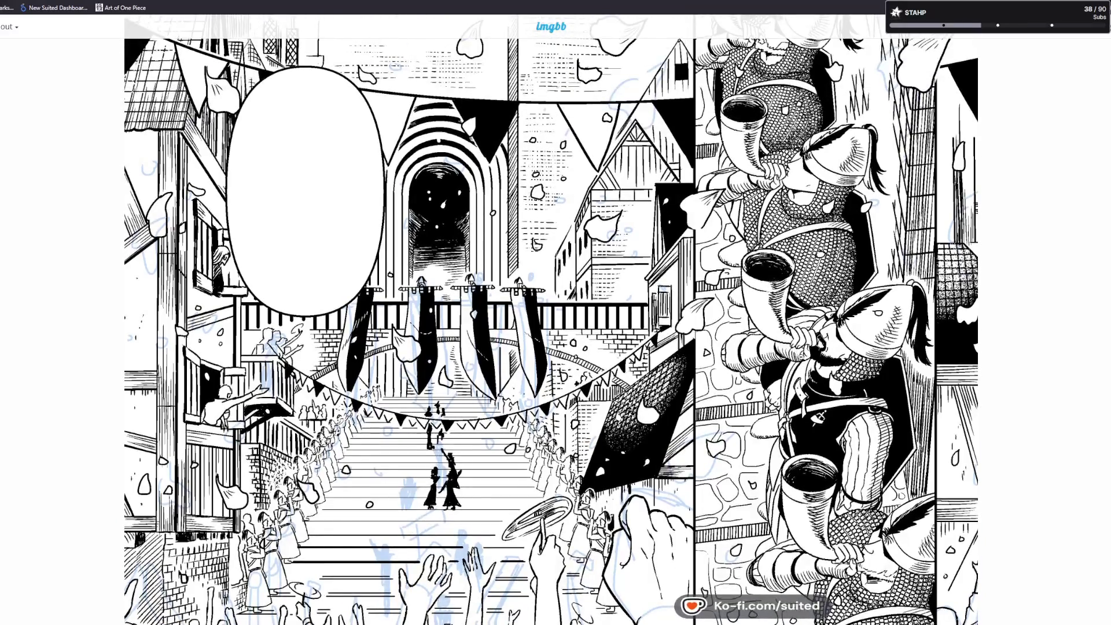
{"action": "scroll", "coordinate": [550, 318], "scroll_direction": "down", "scroll_amount": 3}
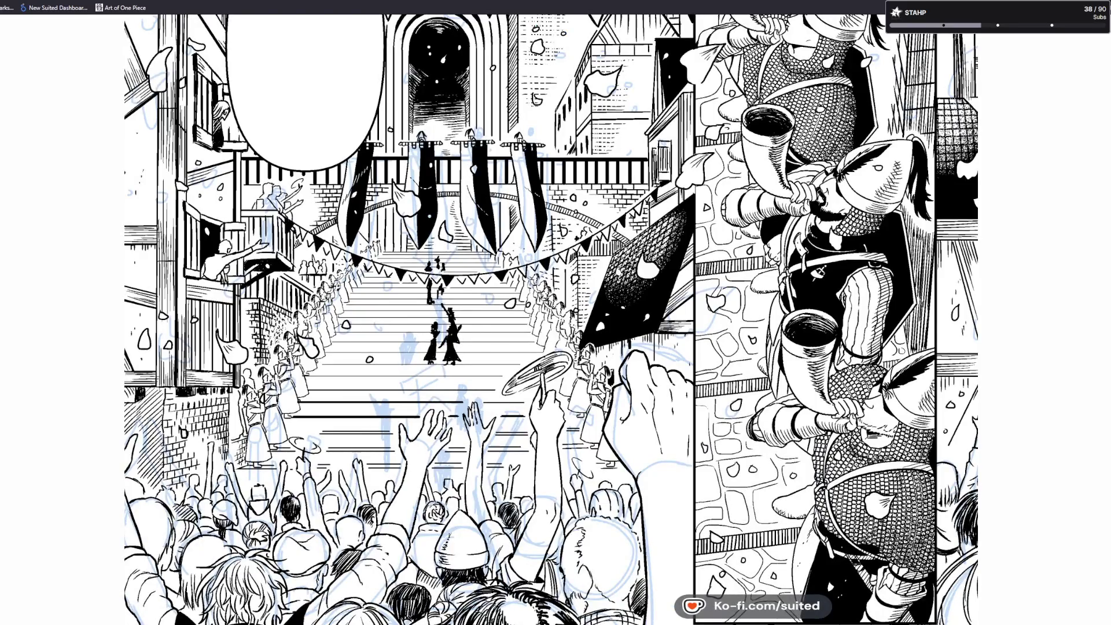
{"action": "scroll", "coordinate": [440, 267], "scroll_direction": "down", "scroll_amount": 5}
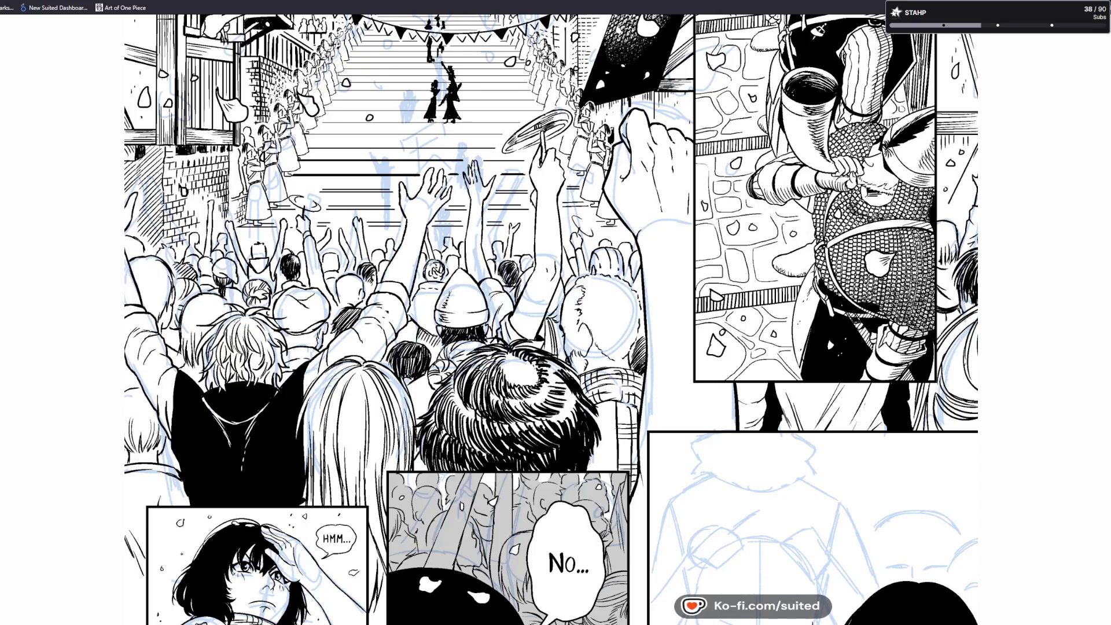
{"action": "scroll", "coordinate": [593, 275], "scroll_direction": "up", "scroll_amount": 3}
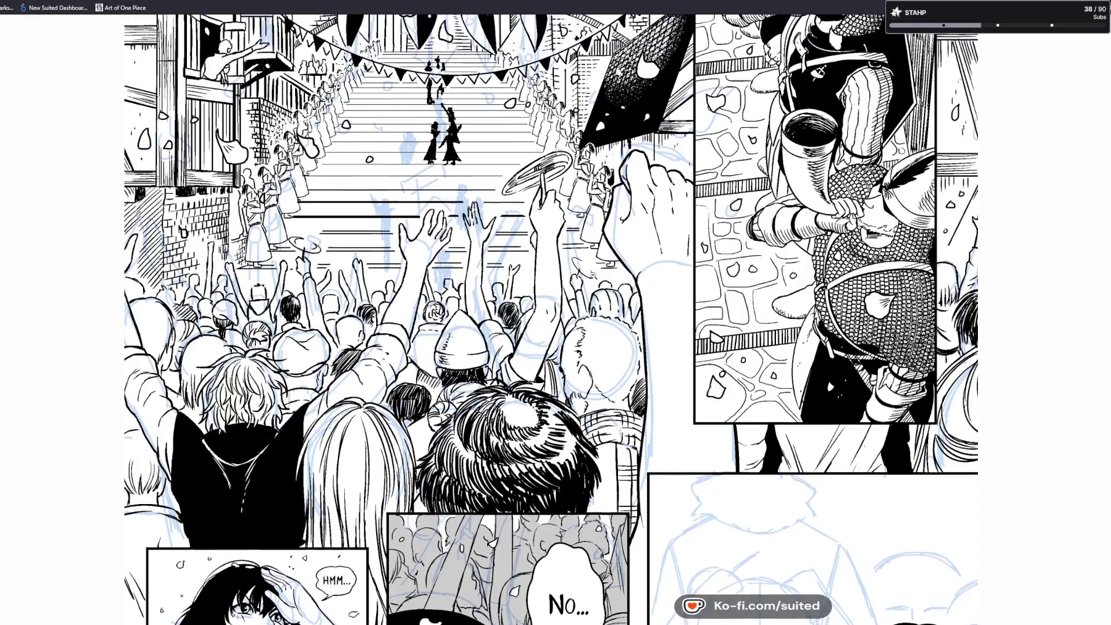
{"action": "scroll", "coordinate": [593, 275], "scroll_direction": "up", "scroll_amount": 5}
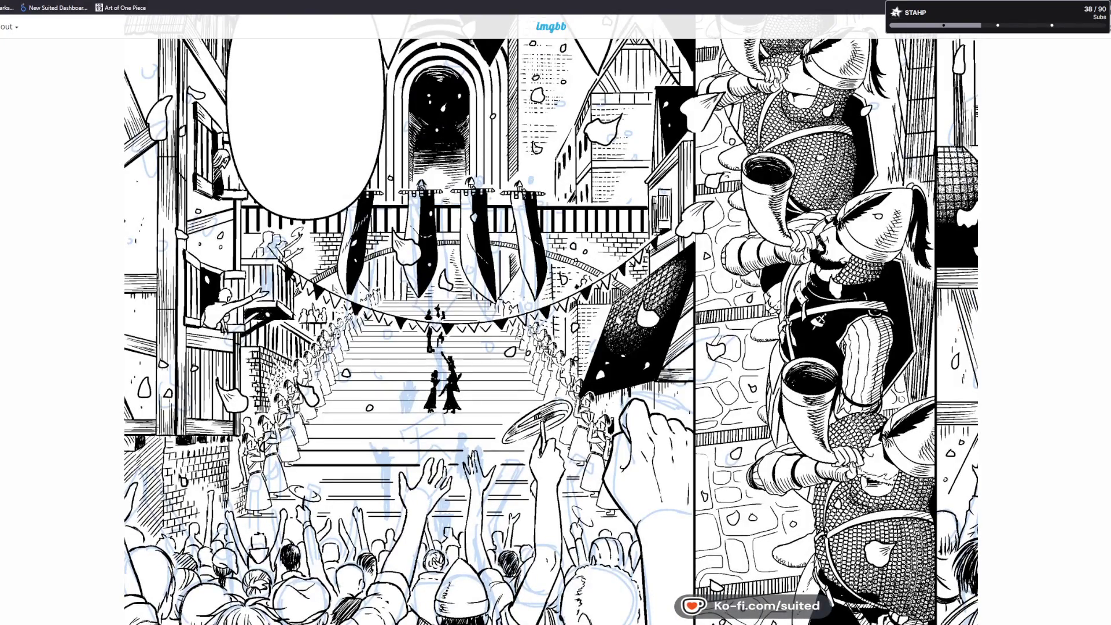
{"action": "scroll", "coordinate": [521, 341], "scroll_direction": "down", "scroll_amount": 4}
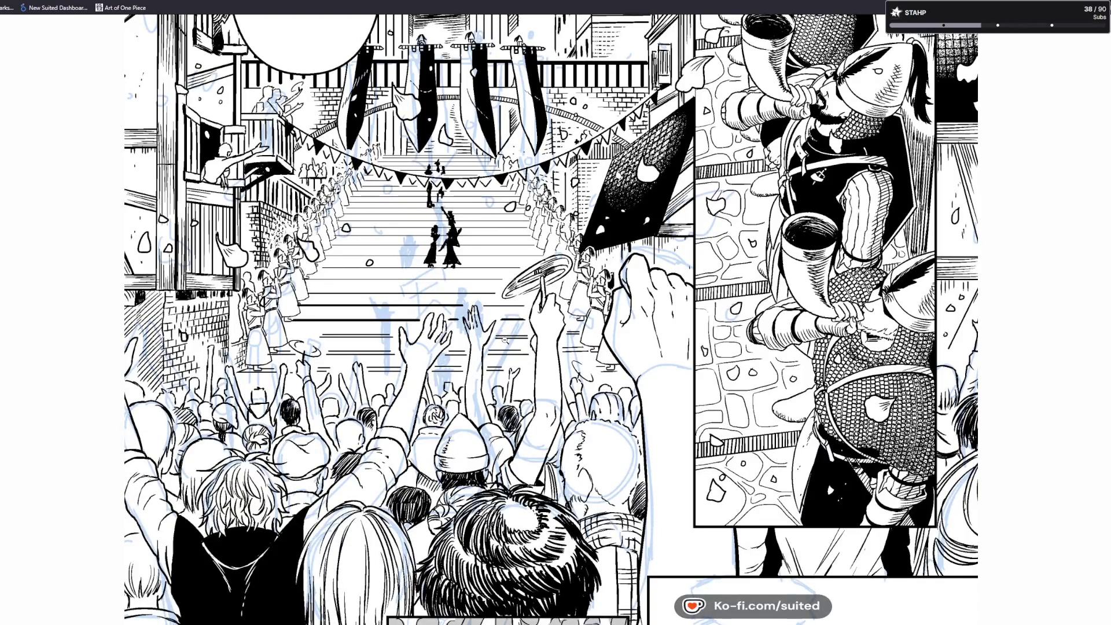
{"action": "left_click", "coordinate": [505, 340]}
{"action": "scroll", "coordinate": [560, 389], "scroll_direction": "up", "scroll_amount": 3}
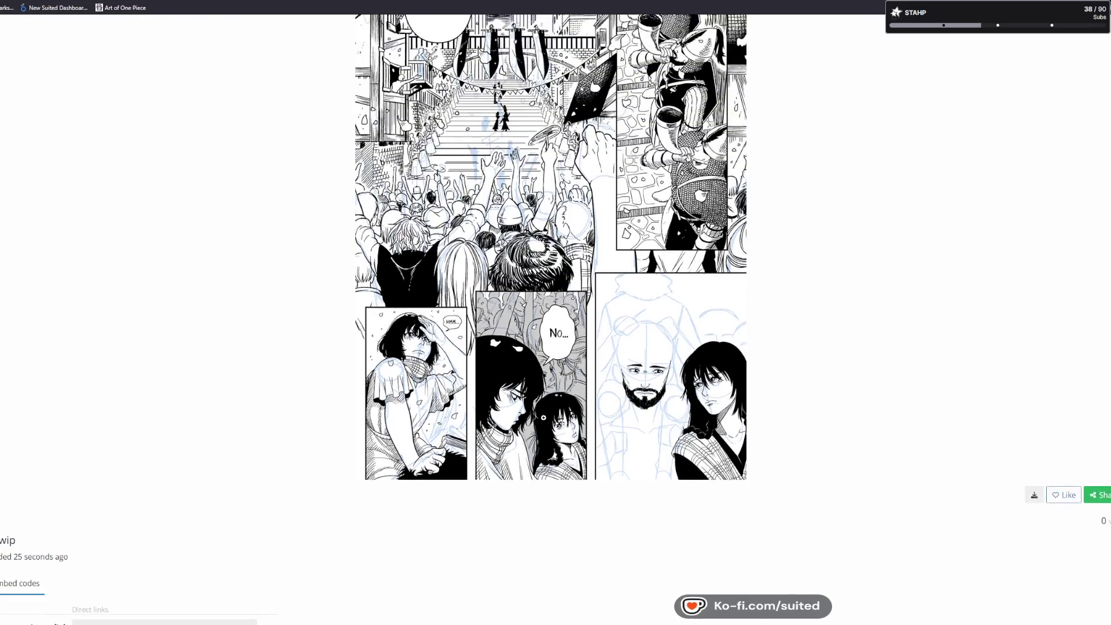
Scroll through the enlarged comic page, then go back to the artist's Instagram profile
{"action": "scroll", "coordinate": [542, 413], "scroll_direction": "up", "scroll_amount": 3}
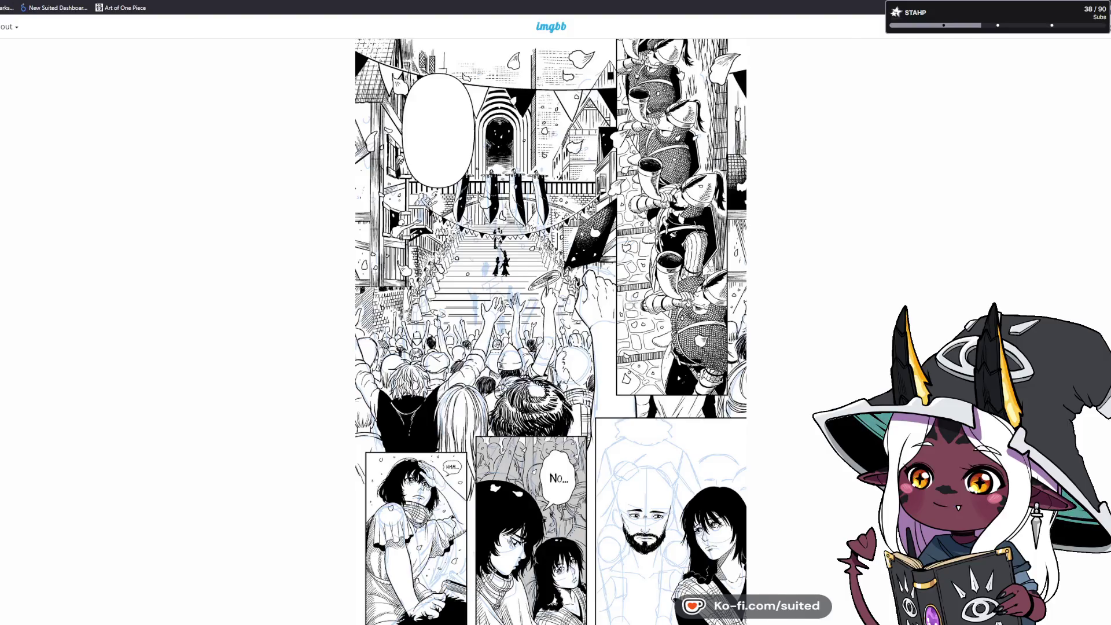
{"action": "scroll", "coordinate": [551, 318], "scroll_direction": "down", "scroll_amount": 1}
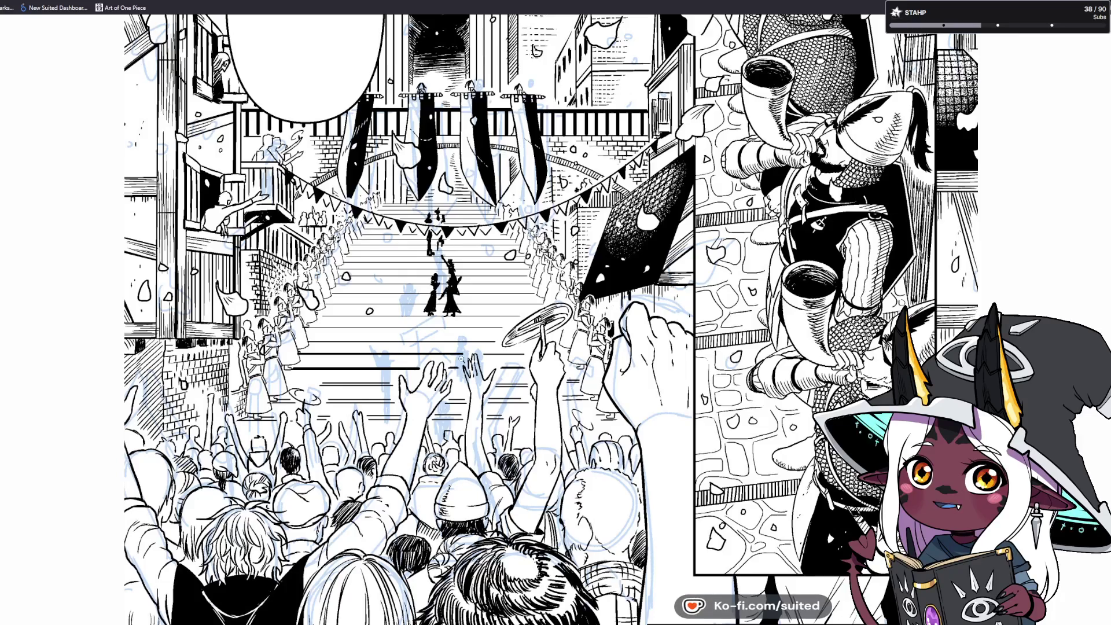
{"action": "scroll", "coordinate": [551, 319], "scroll_direction": "down", "scroll_amount": 1}
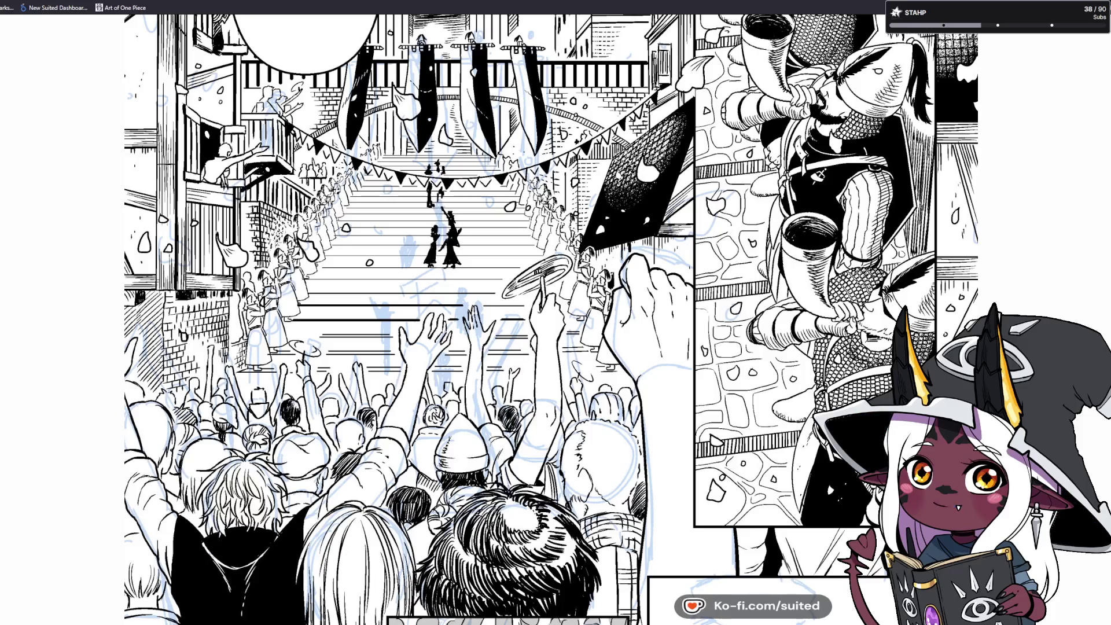
{"action": "key", "text": "alt+Left"}
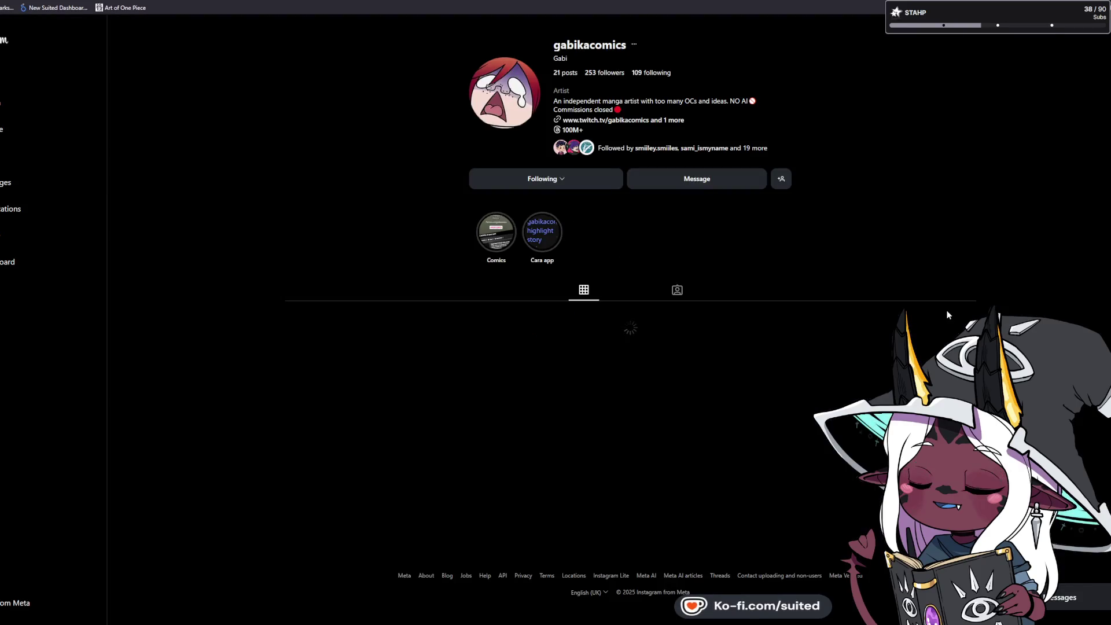
Scroll the profile grid and open the Eagle-Heart castle vista post
{"action": "scroll", "coordinate": [972, 255], "scroll_direction": "down", "scroll_amount": 2}
{"action": "scroll", "coordinate": [1021, 242], "scroll_direction": "down", "scroll_amount": 3}
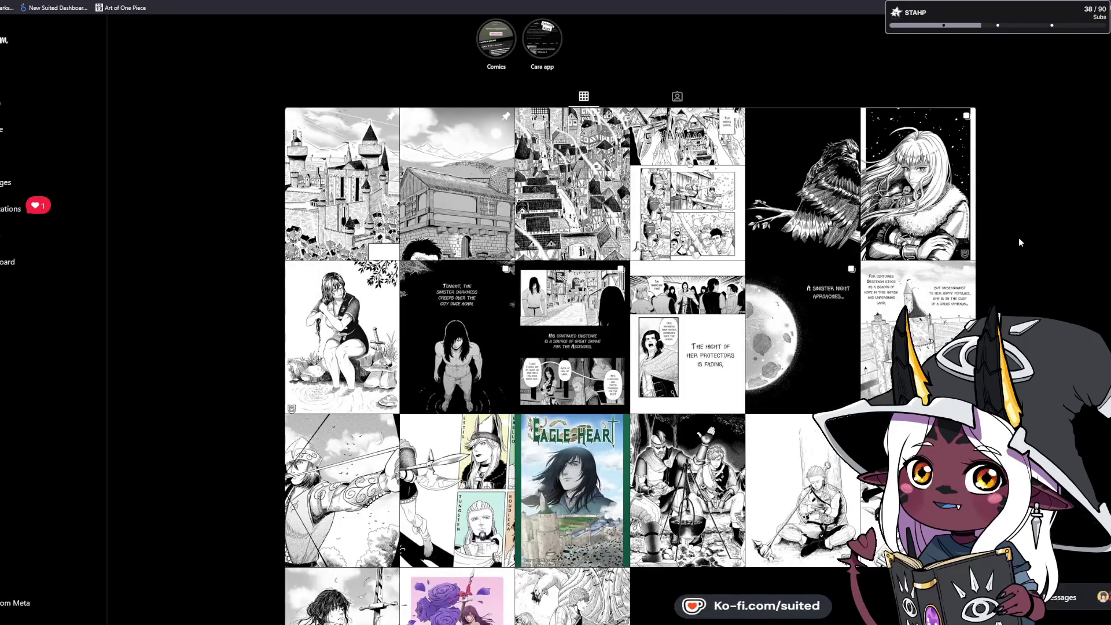
{"action": "scroll", "coordinate": [1013, 243], "scroll_direction": "up", "scroll_amount": 3}
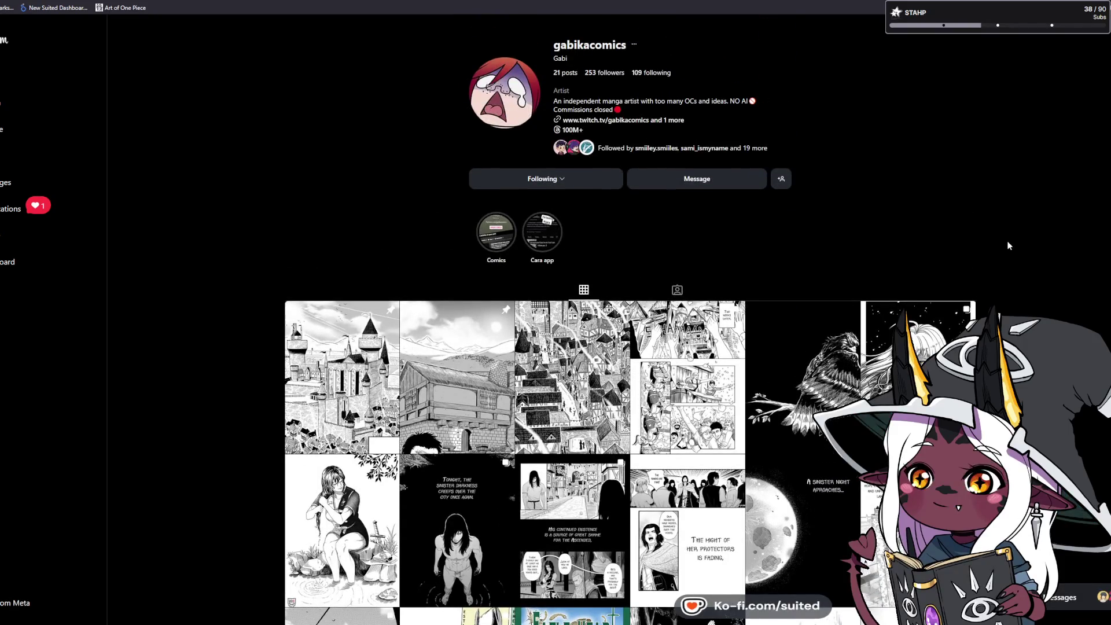
{"action": "scroll", "coordinate": [1007, 245], "scroll_direction": "down", "scroll_amount": 3}
{"action": "scroll", "coordinate": [1008, 245], "scroll_direction": "down", "scroll_amount": 3}
{"action": "scroll", "coordinate": [572, 485], "scroll_direction": "up", "scroll_amount": 4}
{"action": "left_click", "coordinate": [342, 267]}
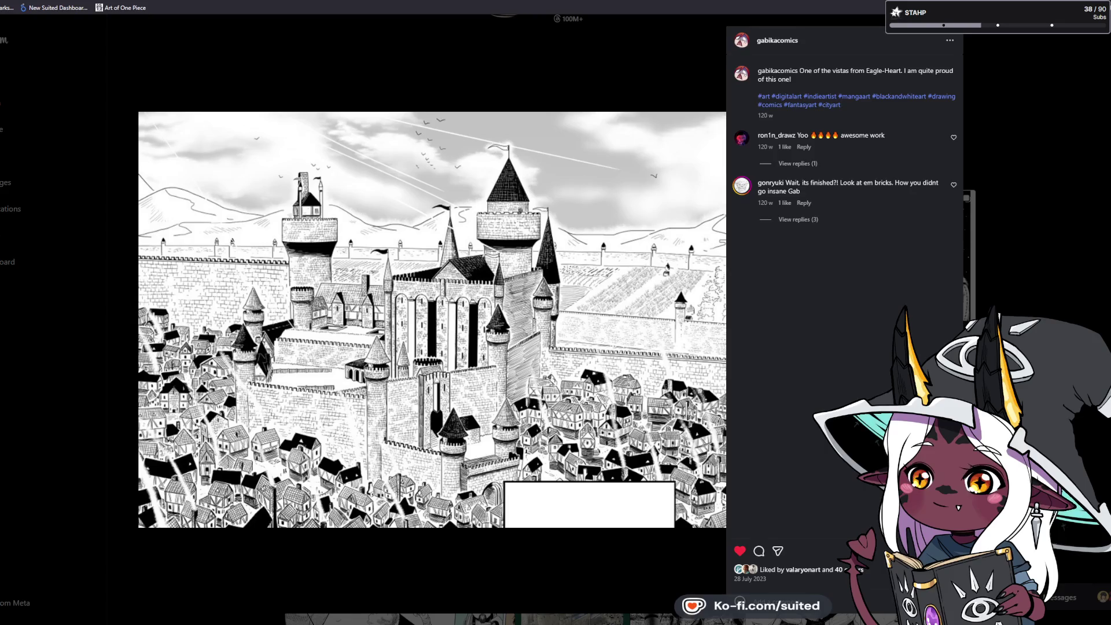
Page forward past the cottage, city, eagle and Spring break posts to 'Is history about to repeat itself?'
{"action": "key", "text": "Right"}
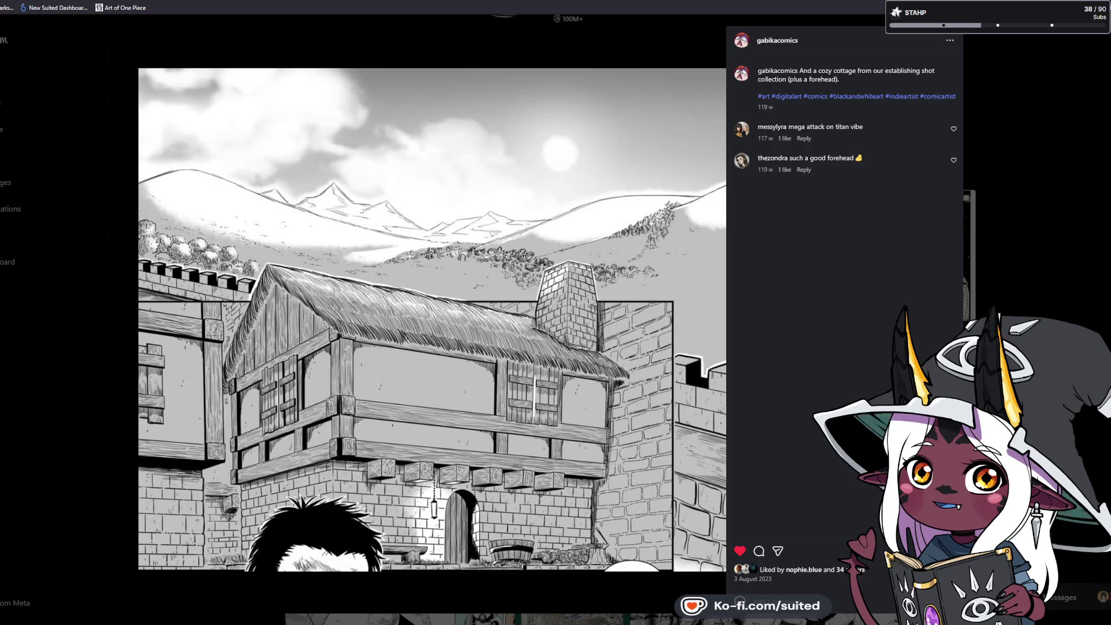
{"action": "key", "text": "Right"}
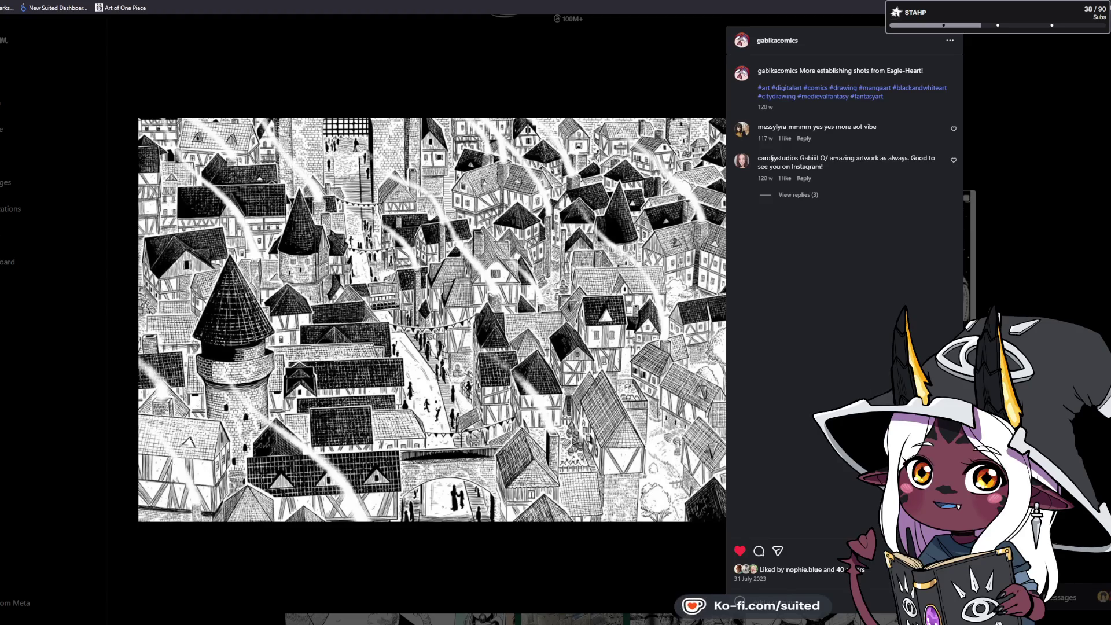
{"action": "key", "text": "Right"}
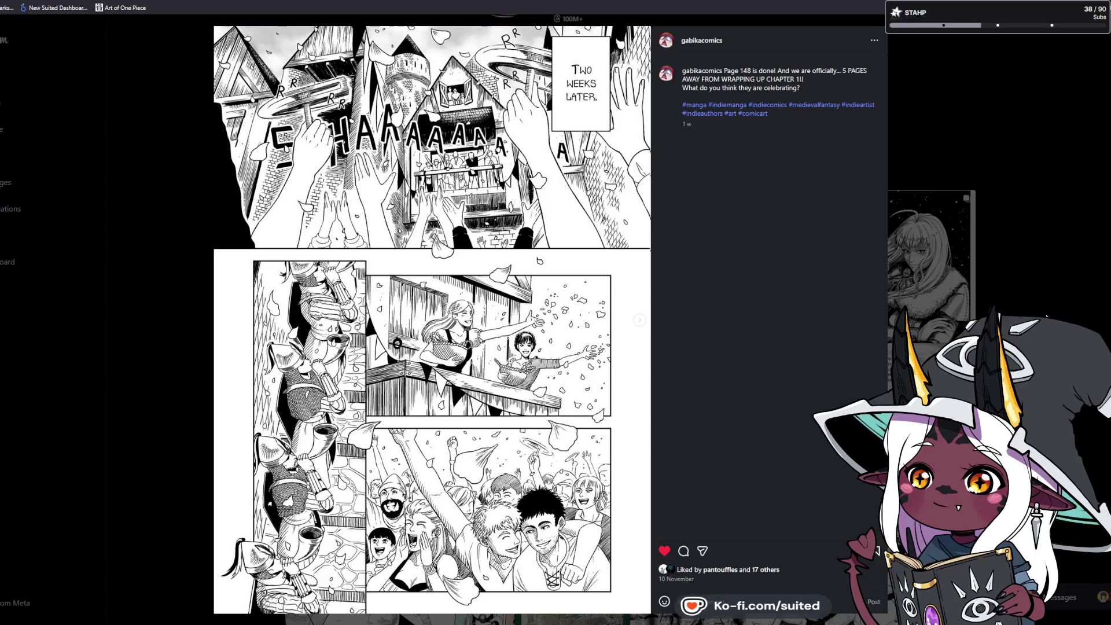
{"action": "key", "text": "Right"}
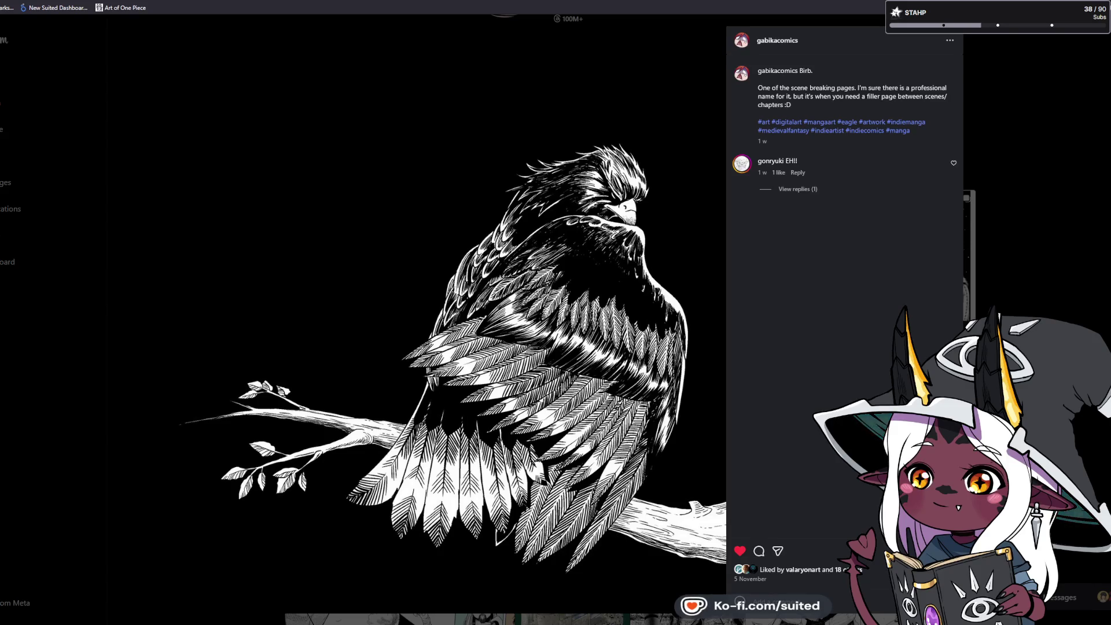
{"action": "key", "text": "Right"}
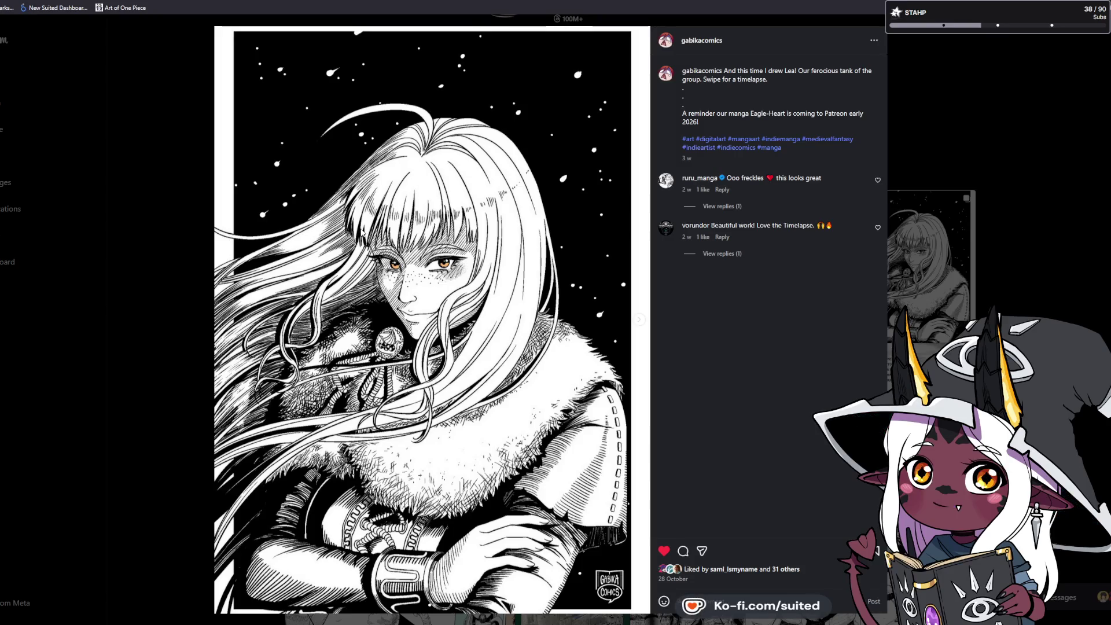
{"action": "key", "text": "Right"}
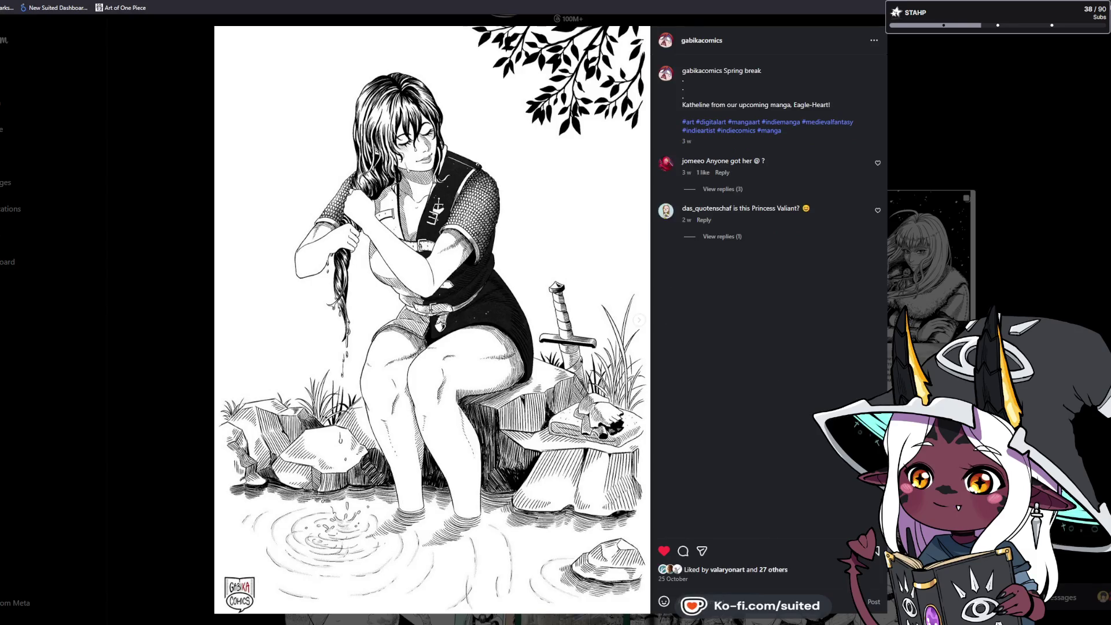
{"action": "key", "text": "Right"}
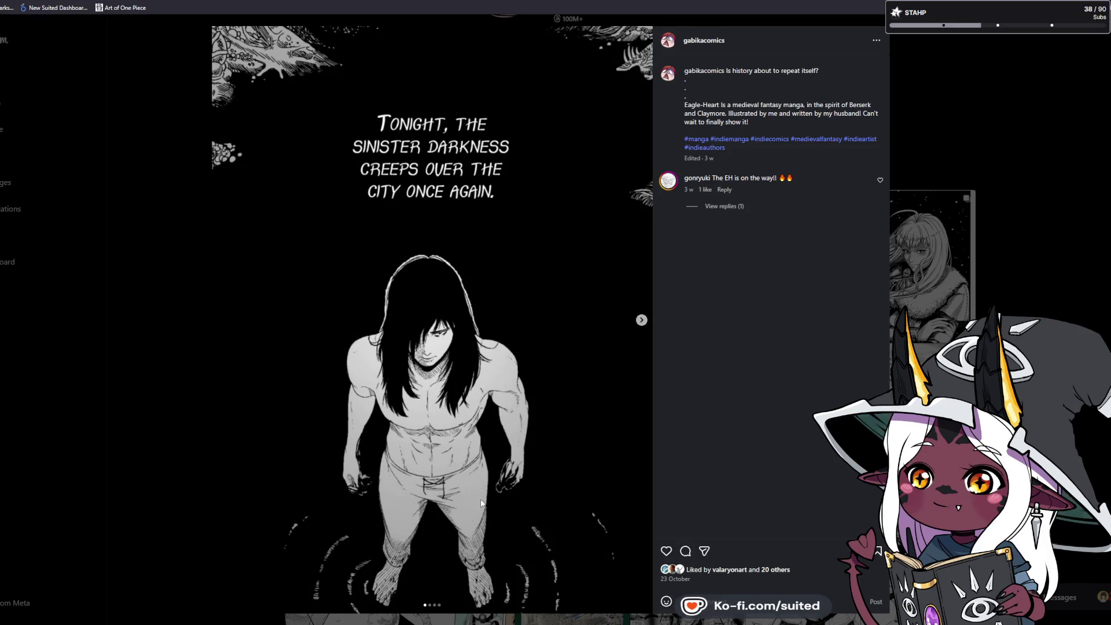
View the knights and Eagle-Heart poster slides, then the next post's second manga page
{"action": "left_click", "coordinate": [646, 322]}
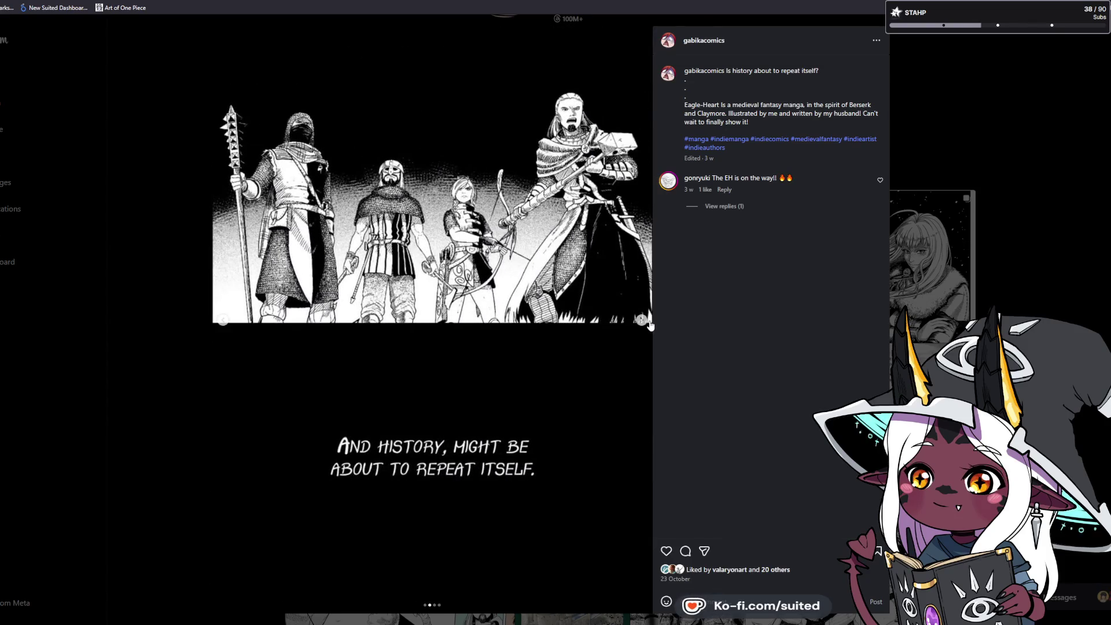
{"action": "left_click", "coordinate": [643, 322]}
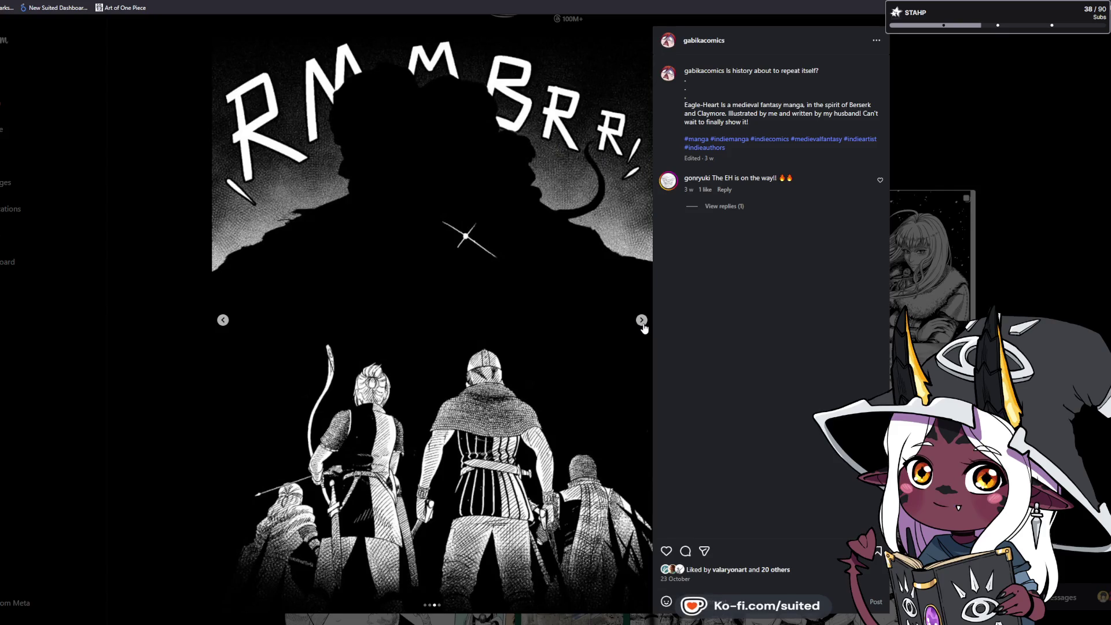
{"action": "left_click", "coordinate": [643, 322]}
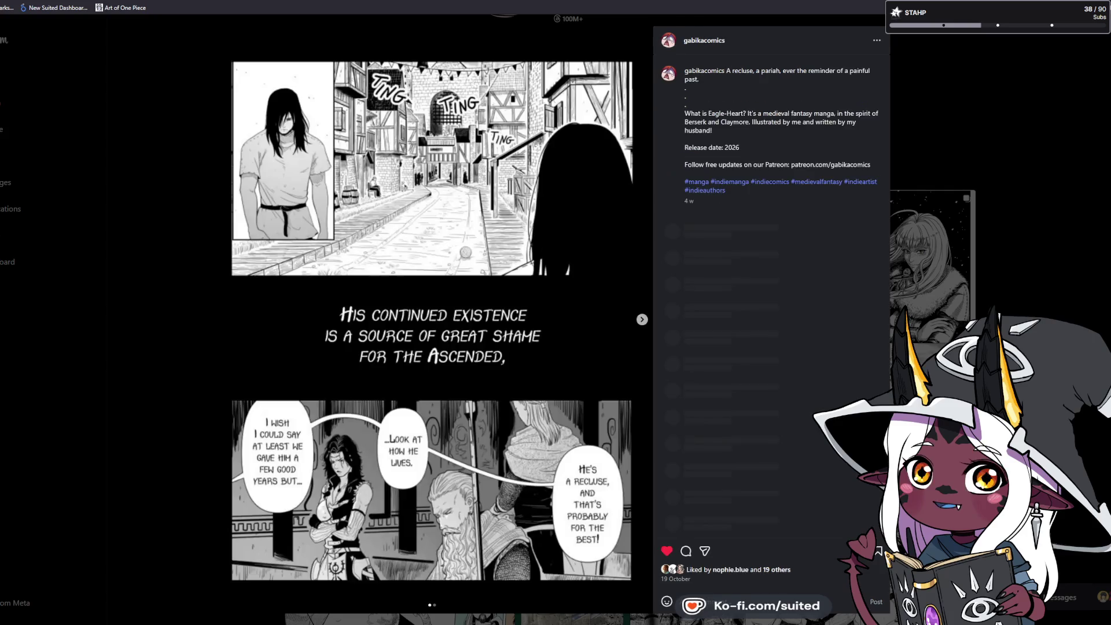
{"action": "key", "text": "Right"}
{"action": "left_click", "coordinate": [635, 328]}
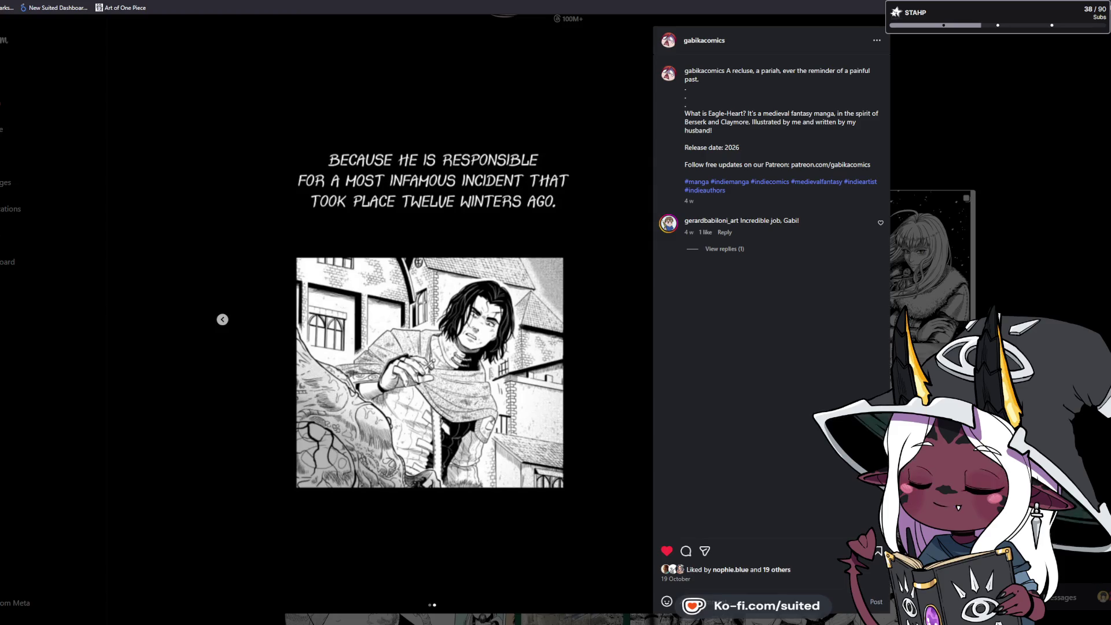
Advance through the 'An unlikely hero emerges!' and moon posts, then close back to the grid
{"action": "key", "text": "Right"}
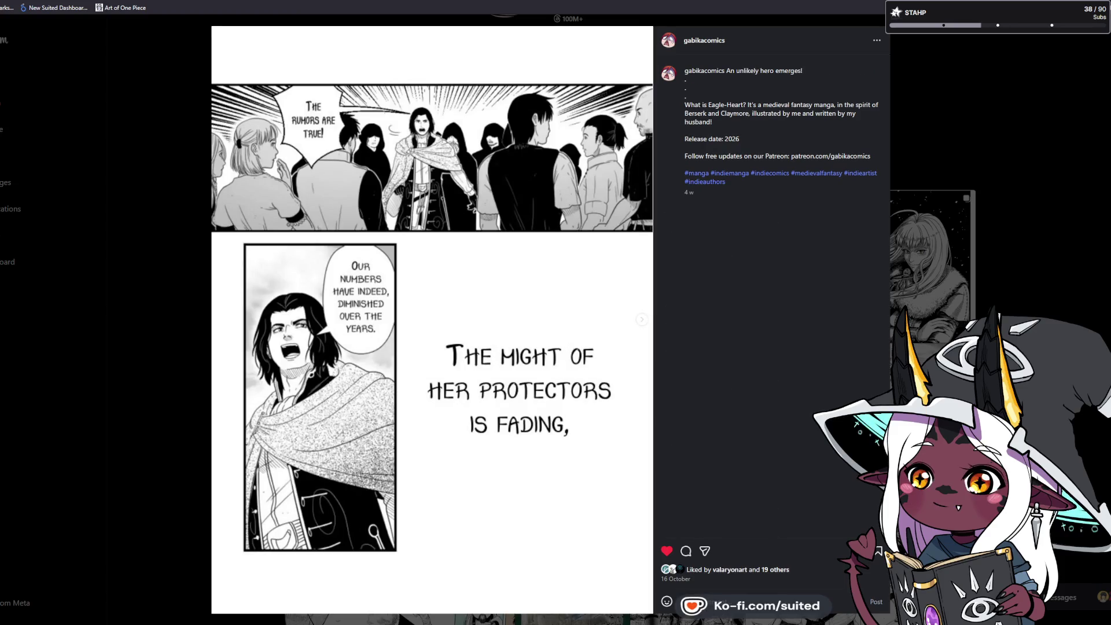
{"action": "key", "text": "Right"}
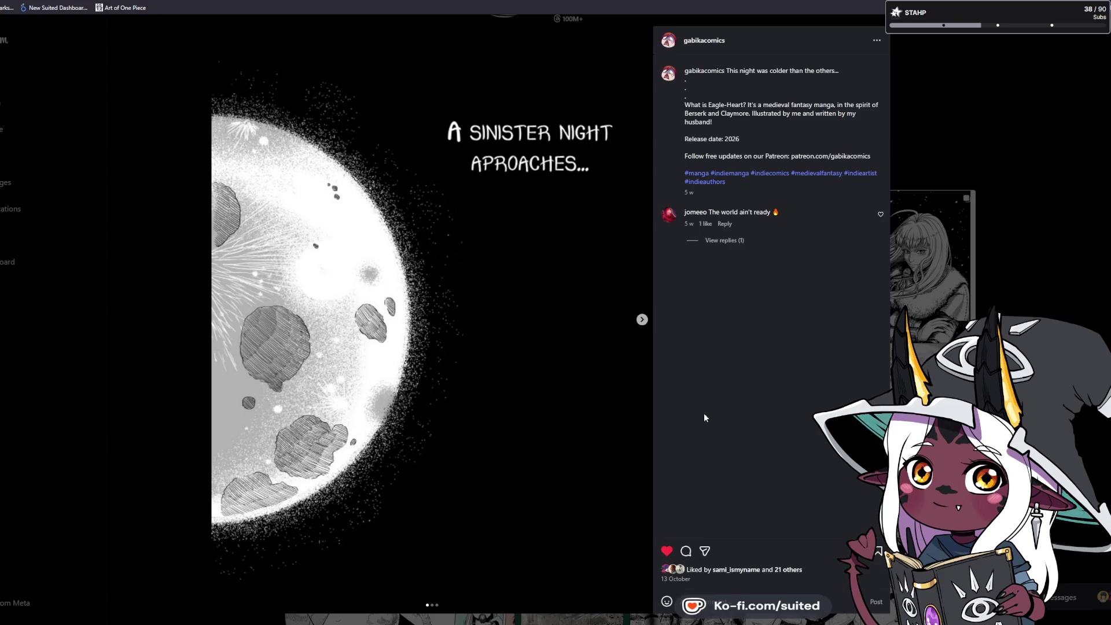
{"action": "left_click", "coordinate": [642, 319]}
{"action": "left_click", "coordinate": [641, 318]}
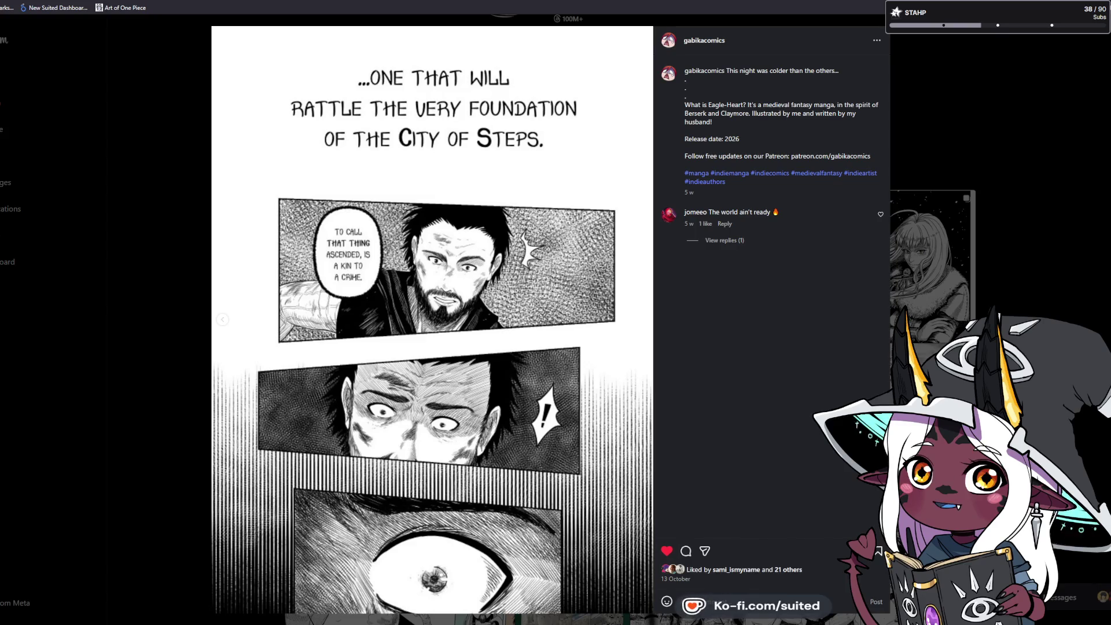
{"action": "key", "text": "Escape"}
{"action": "scroll", "coordinate": [565, 395], "scroll_direction": "down", "scroll_amount": 3}
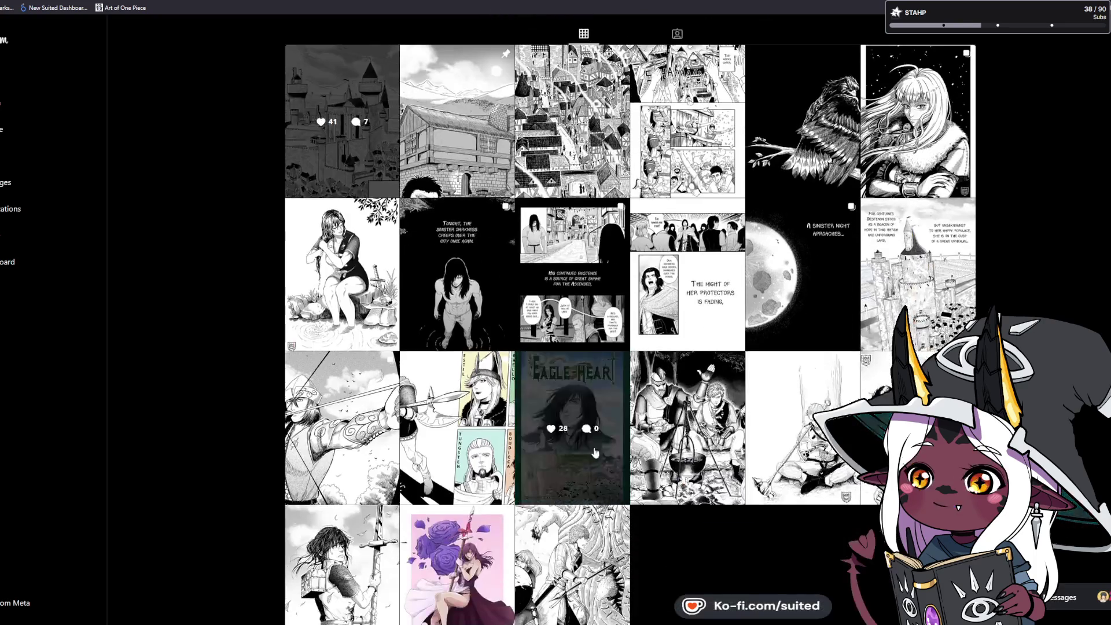
Open the Eagle-Heart colour cover art post, then close it
{"action": "left_click", "coordinate": [565, 395]}
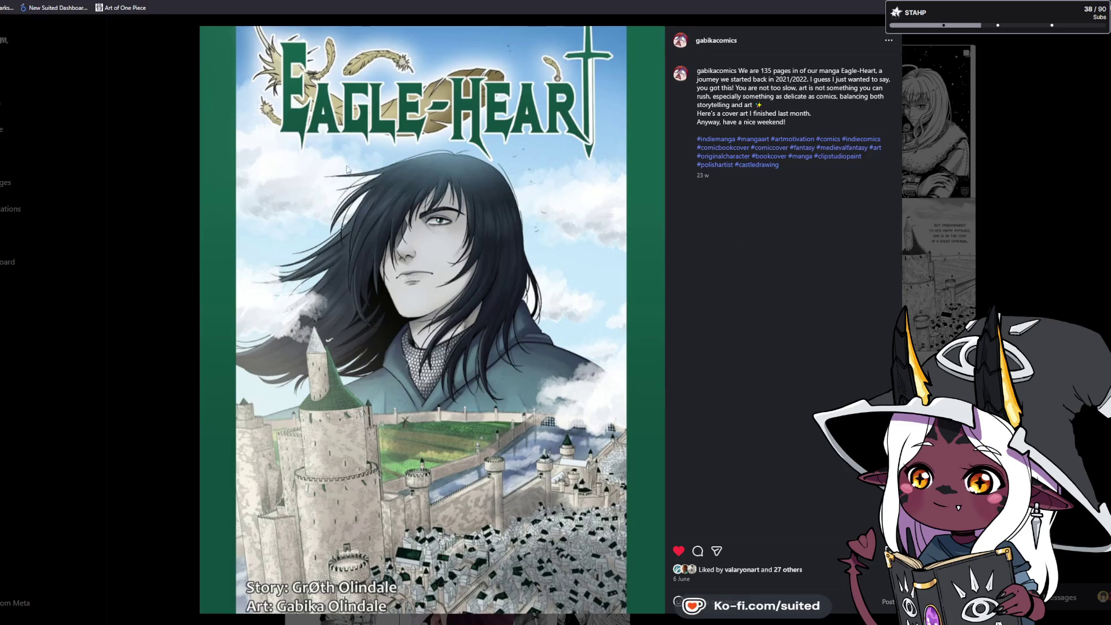
{"action": "left_click", "coordinate": [1107, 190]}
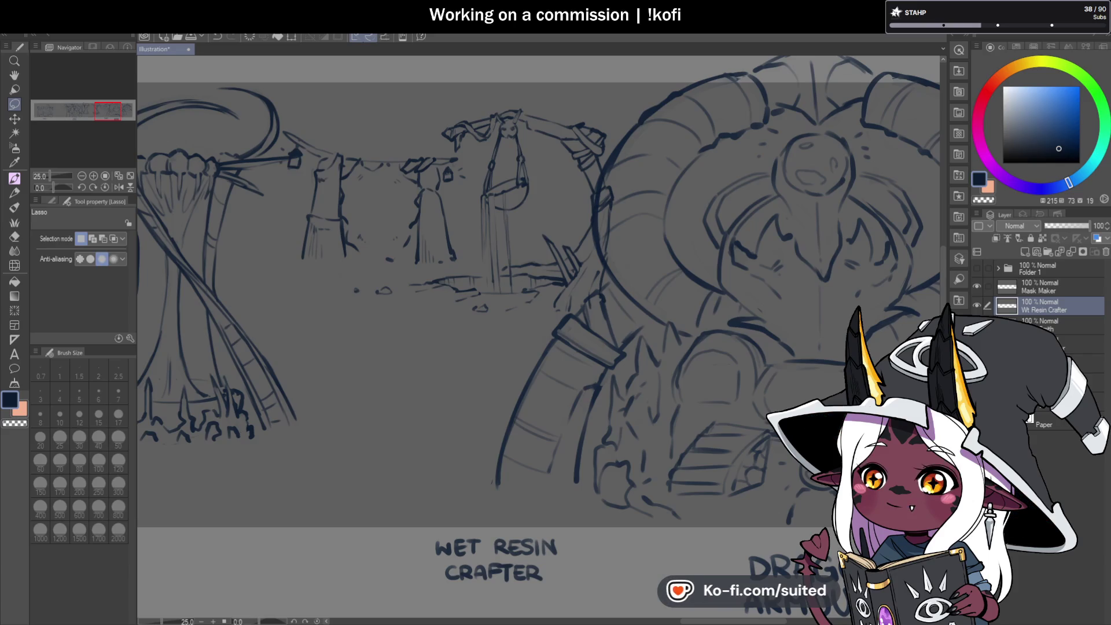
{"action": "key", "text": "alt+Tab"}
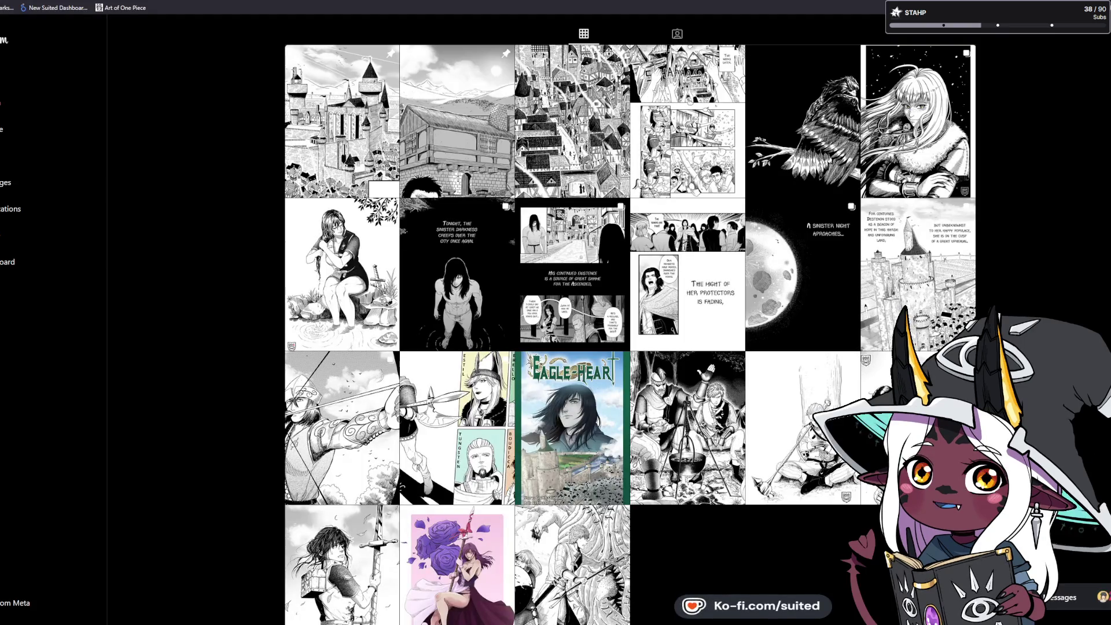
{"action": "key", "text": "alt+Tab"}
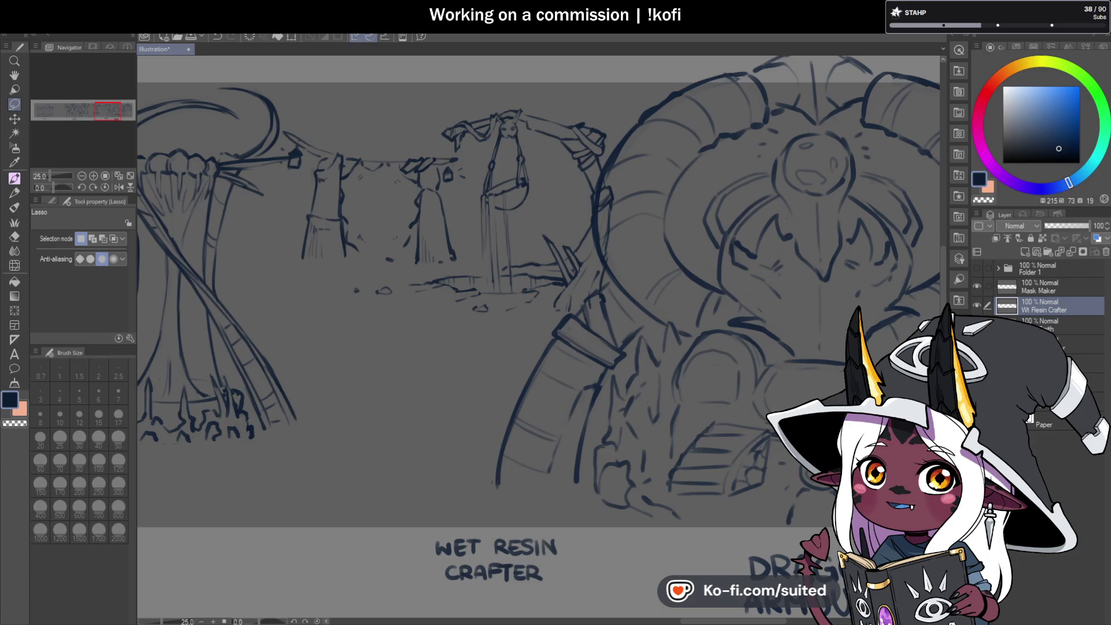
Select the Mask Maker layer and switch to the round mixing brush with B
{"action": "scroll", "coordinate": [456, 261], "scroll_direction": "down", "scroll_amount": 2}
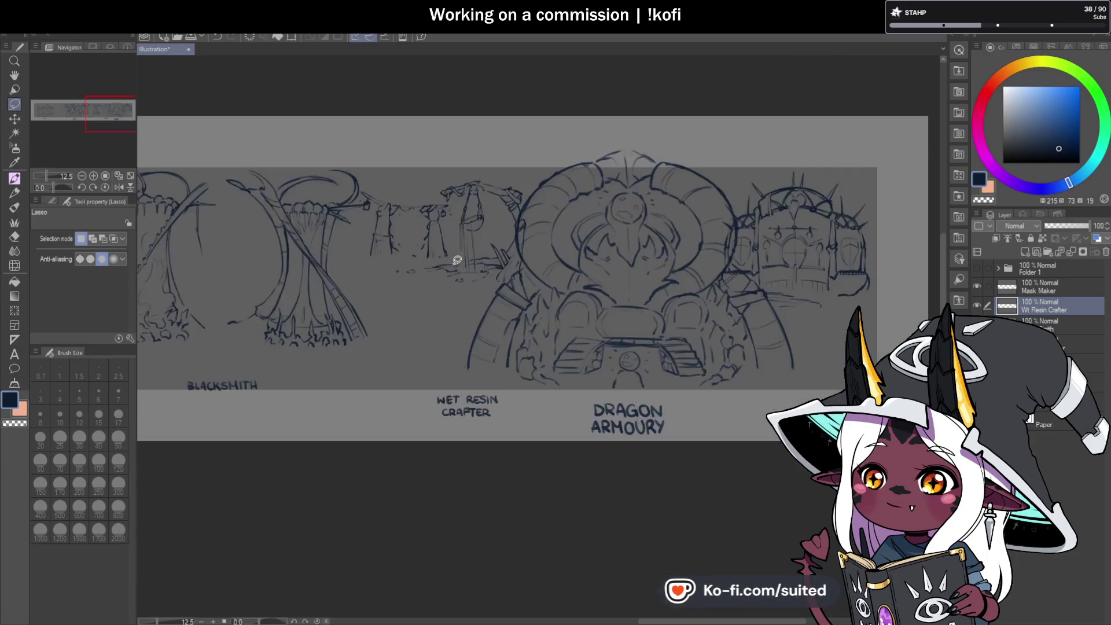
{"action": "scroll", "coordinate": [456, 260], "scroll_direction": "down", "scroll_amount": 2}
{"action": "scroll", "coordinate": [310, 337], "scroll_direction": "up", "scroll_amount": 2}
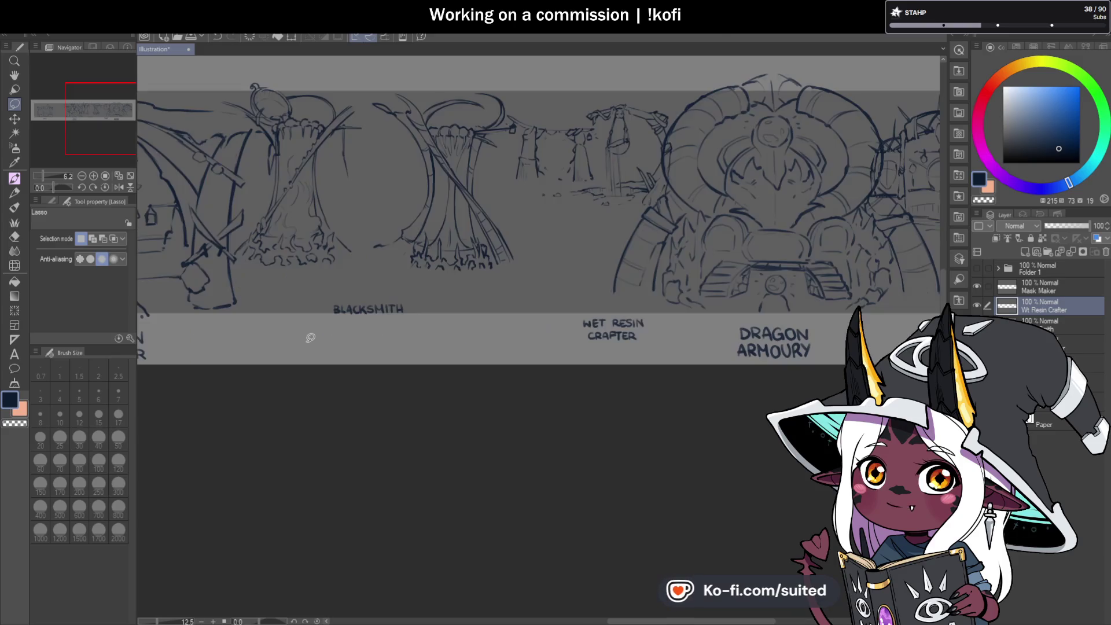
{"action": "scroll", "coordinate": [316, 347], "scroll_direction": "down", "scroll_amount": 1}
{"action": "scroll", "coordinate": [389, 299], "scroll_direction": "up", "scroll_amount": 1}
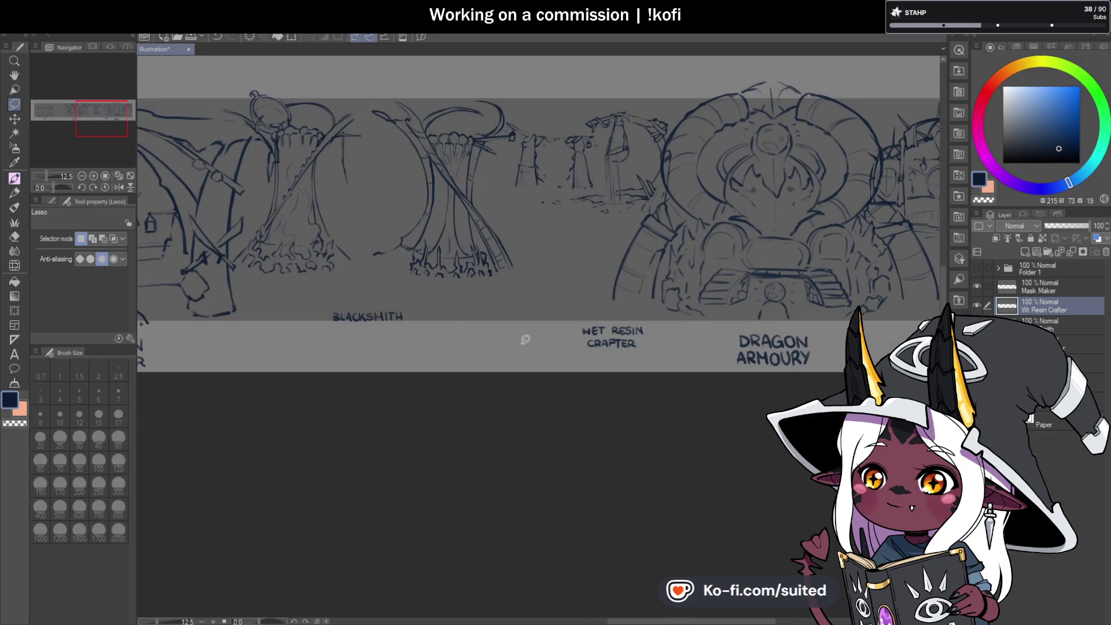
{"action": "scroll", "coordinate": [532, 338], "scroll_direction": "down", "scroll_amount": 1}
{"action": "scroll", "coordinate": [839, 293], "scroll_direction": "up", "scroll_amount": 3}
{"action": "left_click", "coordinate": [1027, 289]}
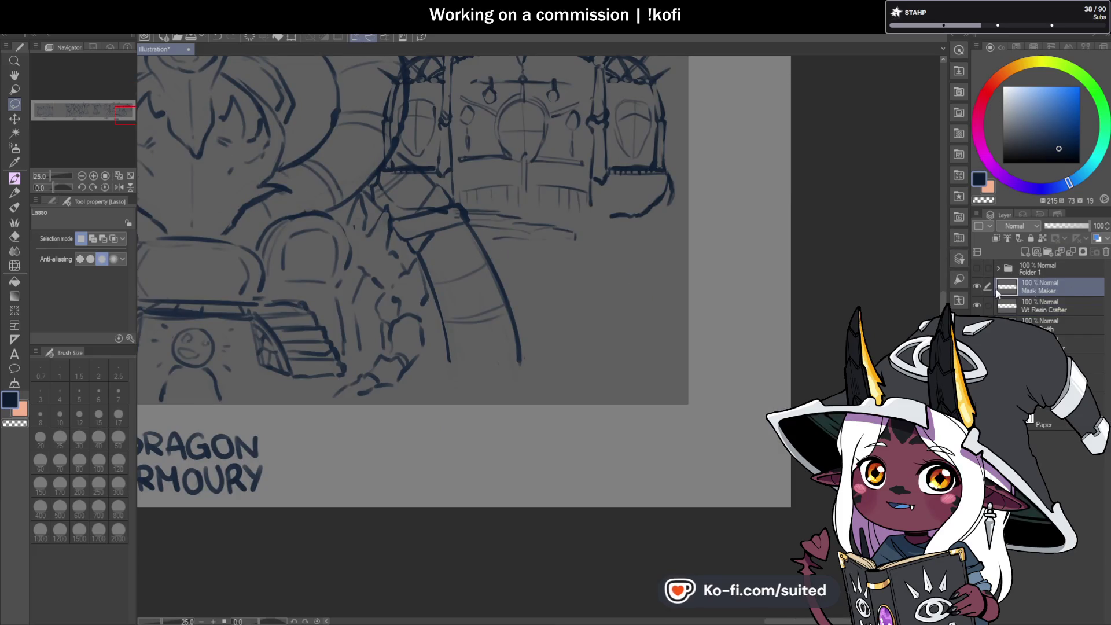
{"action": "scroll", "coordinate": [596, 272], "scroll_direction": "down", "scroll_amount": 1}
{"action": "scroll", "coordinate": [553, 353], "scroll_direction": "up", "scroll_amount": 1}
{"action": "key", "text": "b"}
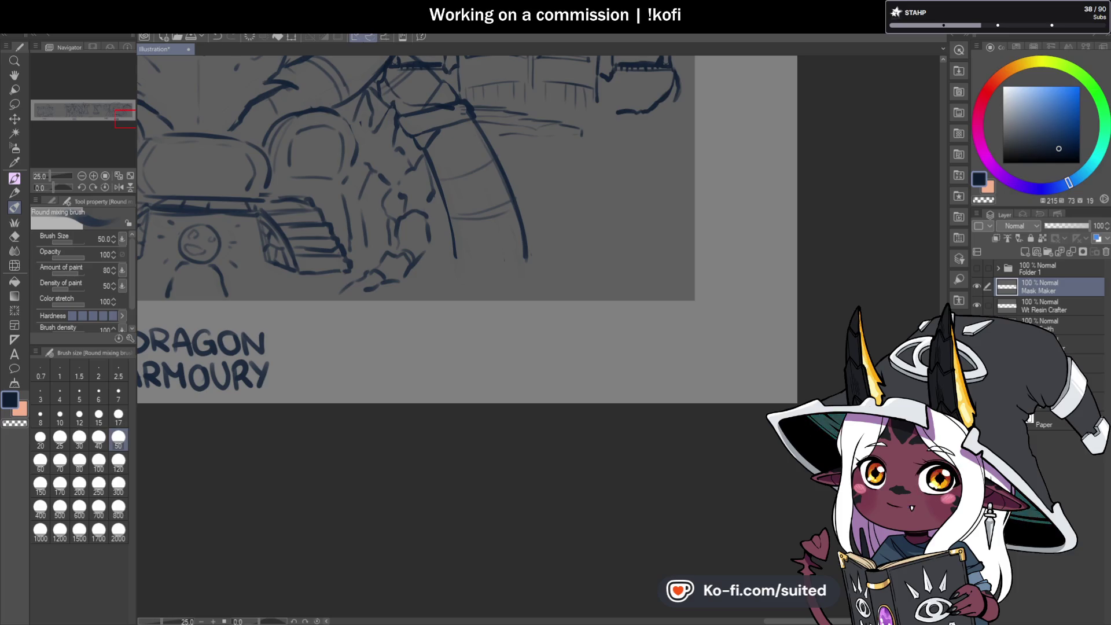
Finish the K of MASK and letter MAKER beneath it with brushstrokes
{"action": "scroll", "coordinate": [574, 319], "scroll_direction": "down", "scroll_amount": 2}
{"action": "scroll", "coordinate": [574, 319], "scroll_direction": "up", "scroll_amount": 2}
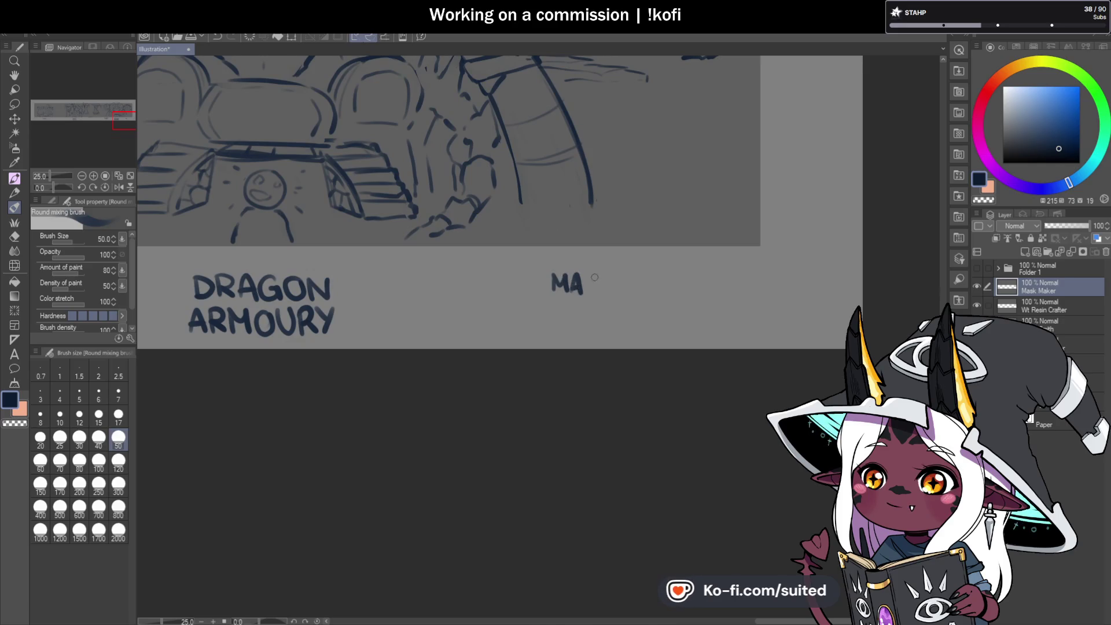
{"action": "left_click_drag", "start_coordinate": [601, 273], "coordinate": [602, 286]}
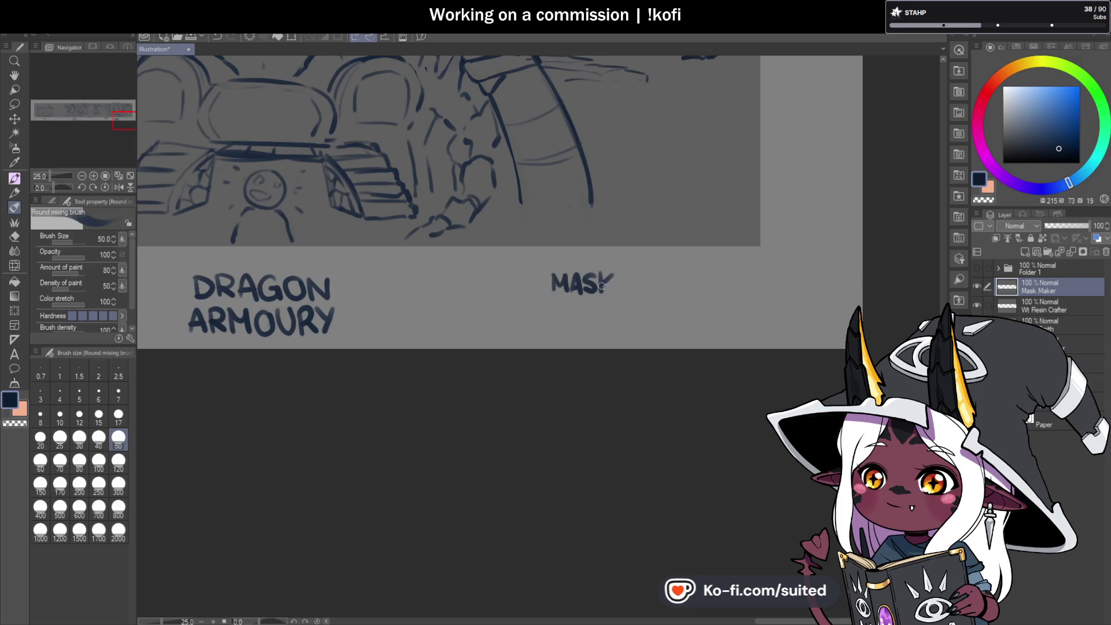
{"action": "scroll", "coordinate": [581, 343], "scroll_direction": "up", "scroll_amount": 1}
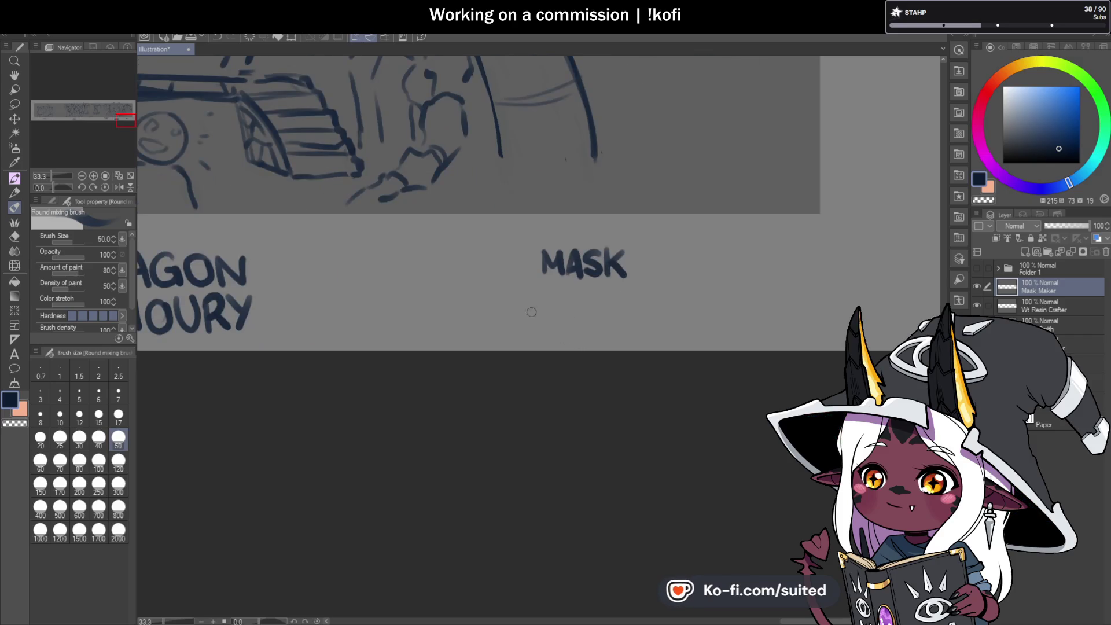
{"action": "left_click_drag", "start_coordinate": [528, 290], "coordinate": [536, 308]}
{"action": "mouse_move", "coordinate": [537, 306]}
{"action": "left_mouse_down"}
{"action": "mouse_move", "coordinate": [541, 290]}
{"action": "mouse_move", "coordinate": [544, 313]}
{"action": "mouse_move", "coordinate": [556, 291]}
{"action": "mouse_move", "coordinate": [565, 312]}
{"action": "left_mouse_up"}
{"action": "left_click_drag", "start_coordinate": [552, 305], "coordinate": [592, 311]}
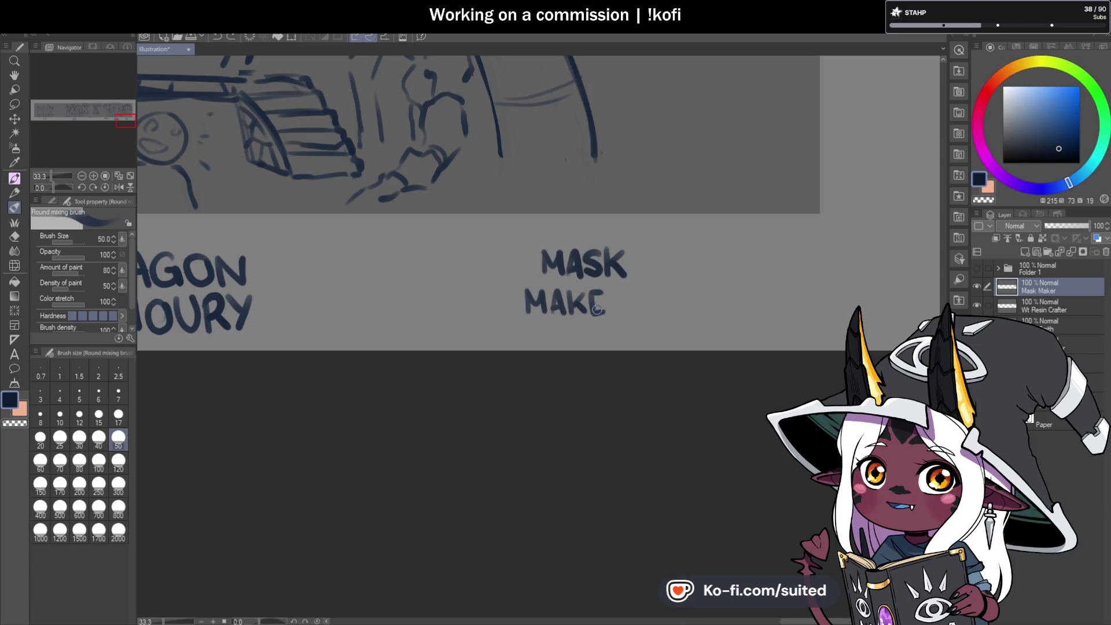
{"action": "mouse_move", "coordinate": [590, 310]}
{"action": "left_mouse_down"}
{"action": "mouse_move", "coordinate": [612, 314]}
{"action": "mouse_move", "coordinate": [613, 303]}
{"action": "mouse_move", "coordinate": [626, 313]}
{"action": "left_mouse_up"}
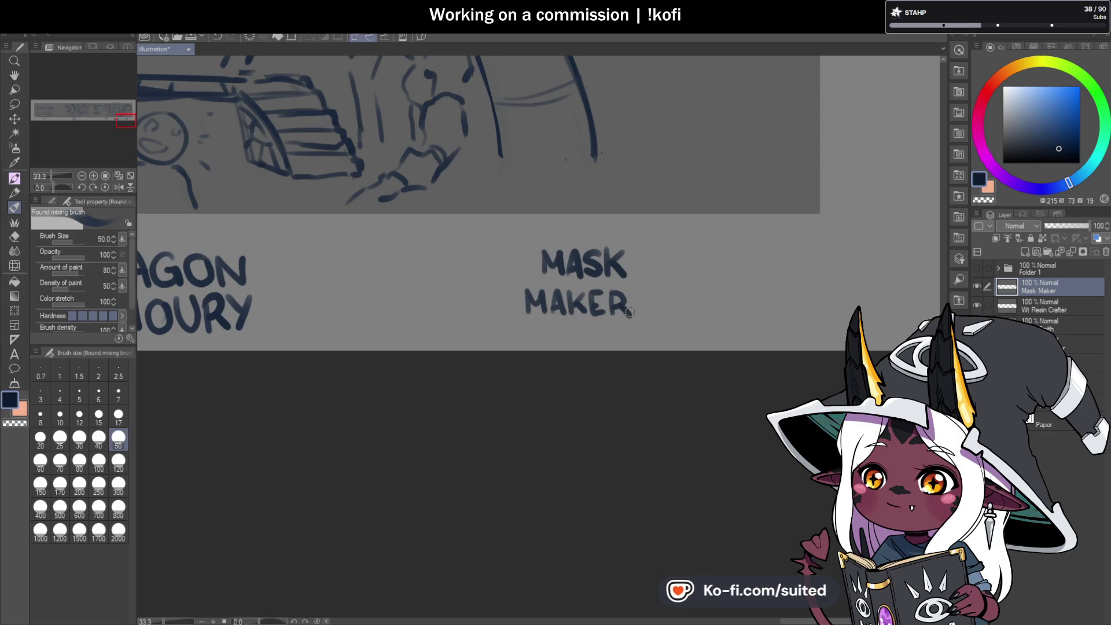
{"action": "scroll", "coordinate": [637, 296], "scroll_direction": "up", "scroll_amount": 1}
Lasso the word MAKER and reposition it with a transform
{"action": "key", "text": "m"}
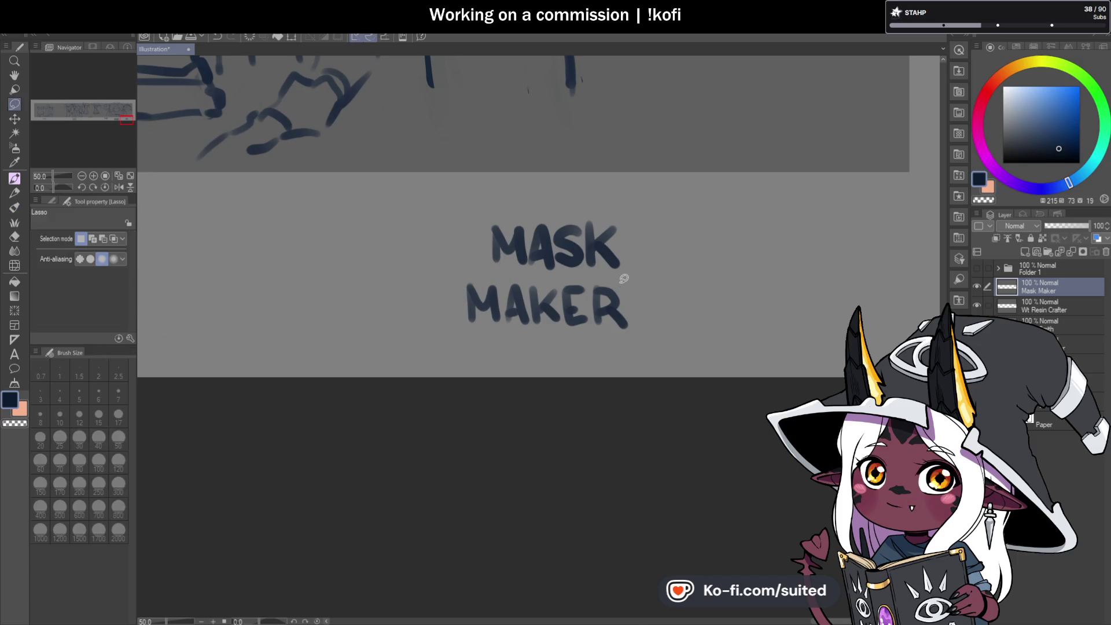
{"action": "left_click_drag", "start_coordinate": [620, 281], "coordinate": [508, 271]}
{"action": "left_click_drag", "start_coordinate": [659, 319], "coordinate": [640, 317]}
{"action": "key", "text": "ctrl+t"}
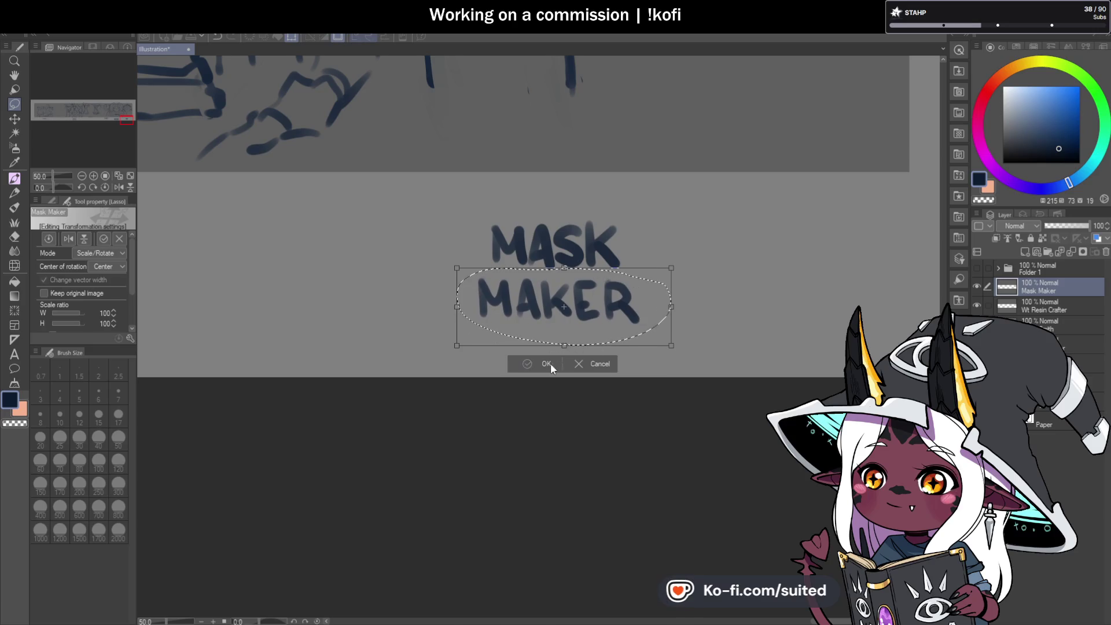
{"action": "left_click", "coordinate": [547, 365]}
Shift the whole MASK MAKER label to the right, then deselect
{"action": "scroll", "coordinate": [463, 362], "scroll_direction": "down", "scroll_amount": 3}
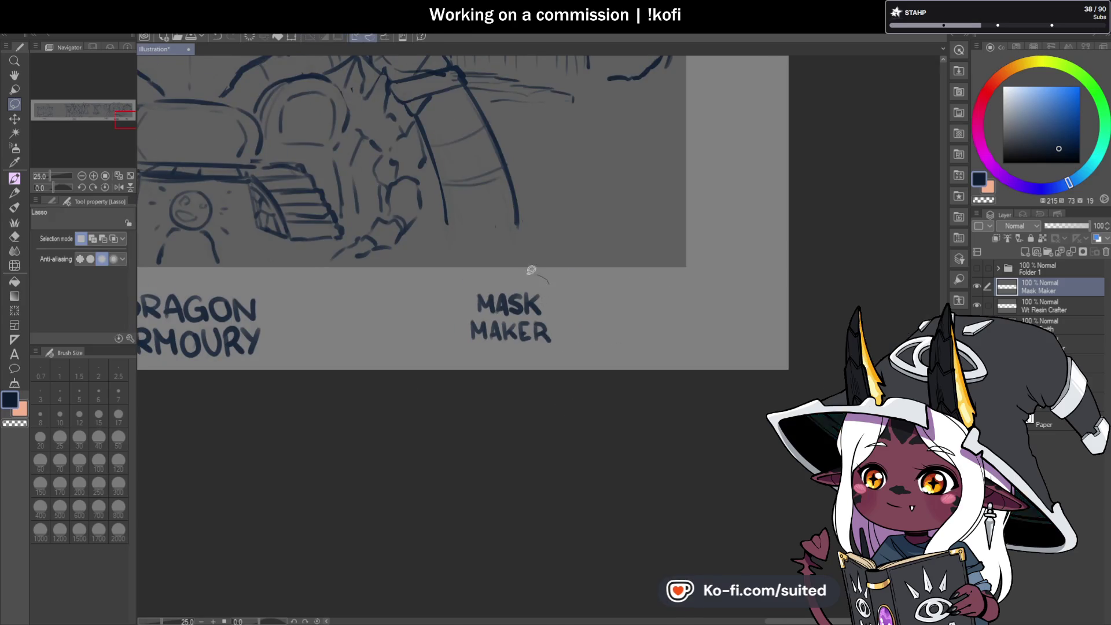
{"action": "left_click_drag", "start_coordinate": [540, 272], "coordinate": [538, 274]}
{"action": "key", "text": "ctrl+t"}
{"action": "mouse_move", "coordinate": [550, 322]}
{"action": "left_mouse_down"}
{"action": "mouse_move", "coordinate": [598, 320]}
{"action": "mouse_move", "coordinate": [582, 322]}
{"action": "left_mouse_up"}
{"action": "left_click", "coordinate": [533, 379]}
{"action": "key", "text": "ctrl+d"}
{"action": "scroll", "coordinate": [719, 396], "scroll_direction": "down", "scroll_amount": 5}
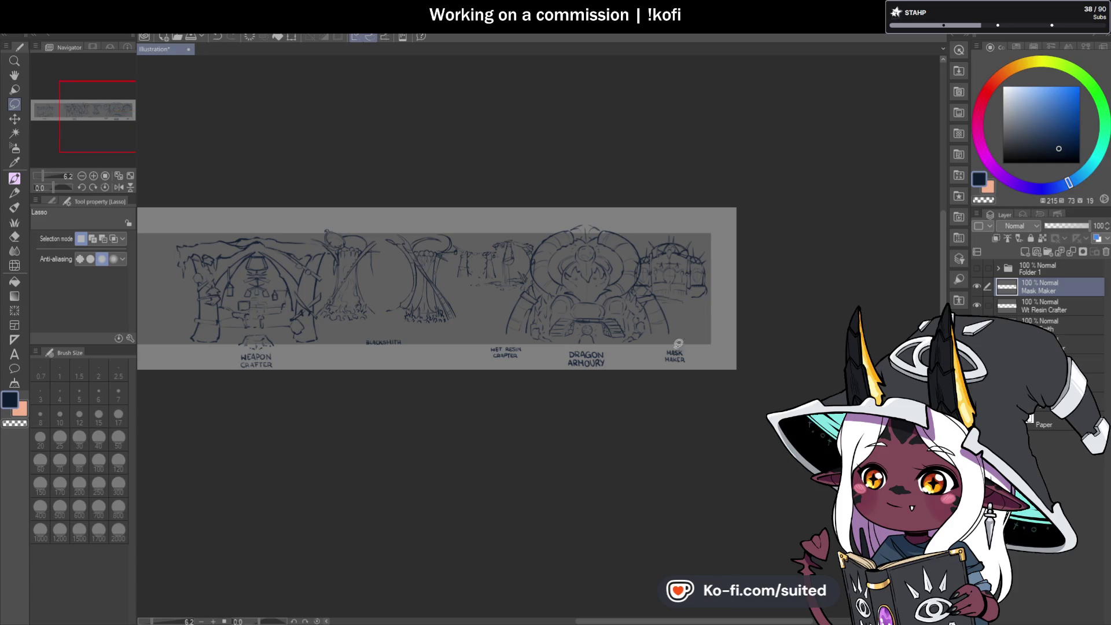
Save the illustration with the MASK MAKER label in place
{"action": "scroll", "coordinate": [653, 306], "scroll_direction": "up", "scroll_amount": 2}
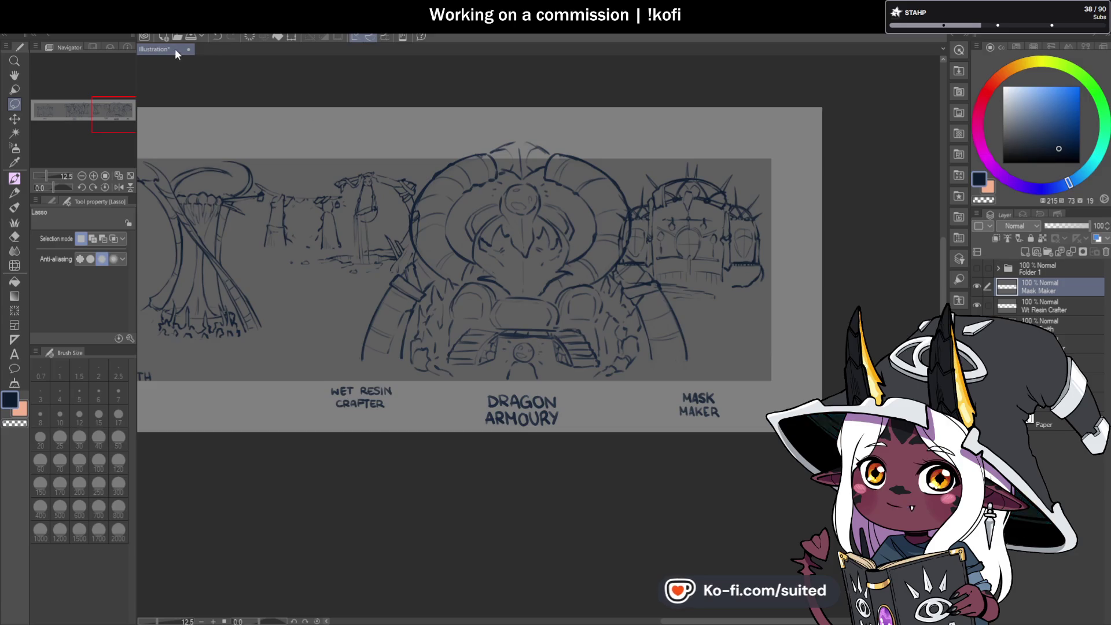
{"action": "scroll", "coordinate": [807, 330], "scroll_direction": "down", "scroll_amount": 5}
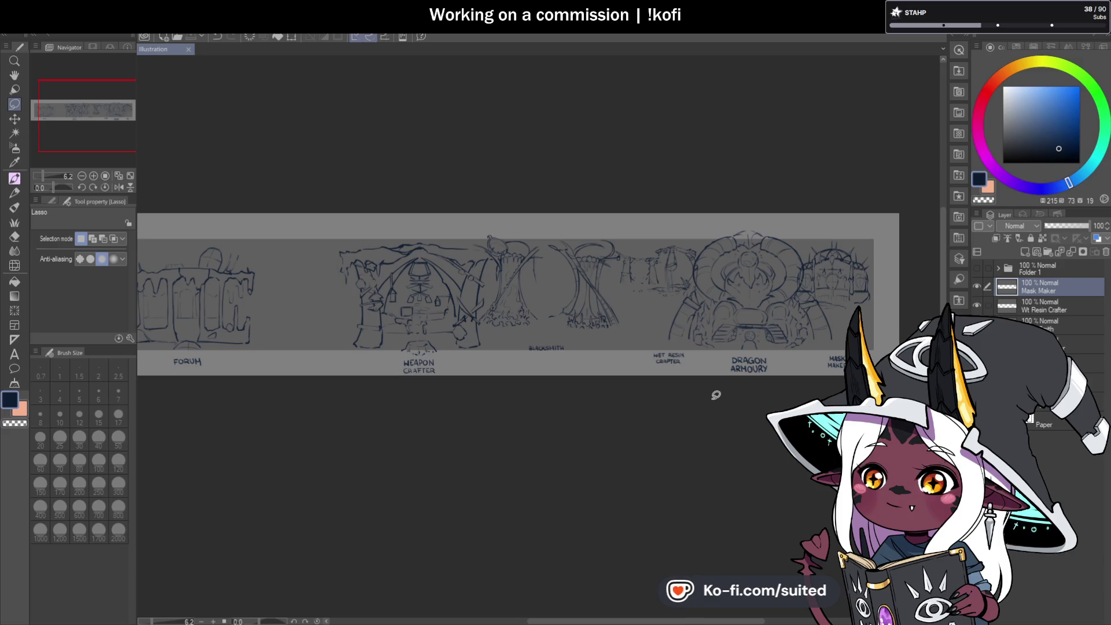
Nudge the Blacksmith sketch slightly right and down on its layer
{"action": "left_click", "coordinate": [1055, 332]}
{"action": "scroll", "coordinate": [536, 303], "scroll_direction": "up", "scroll_amount": 2}
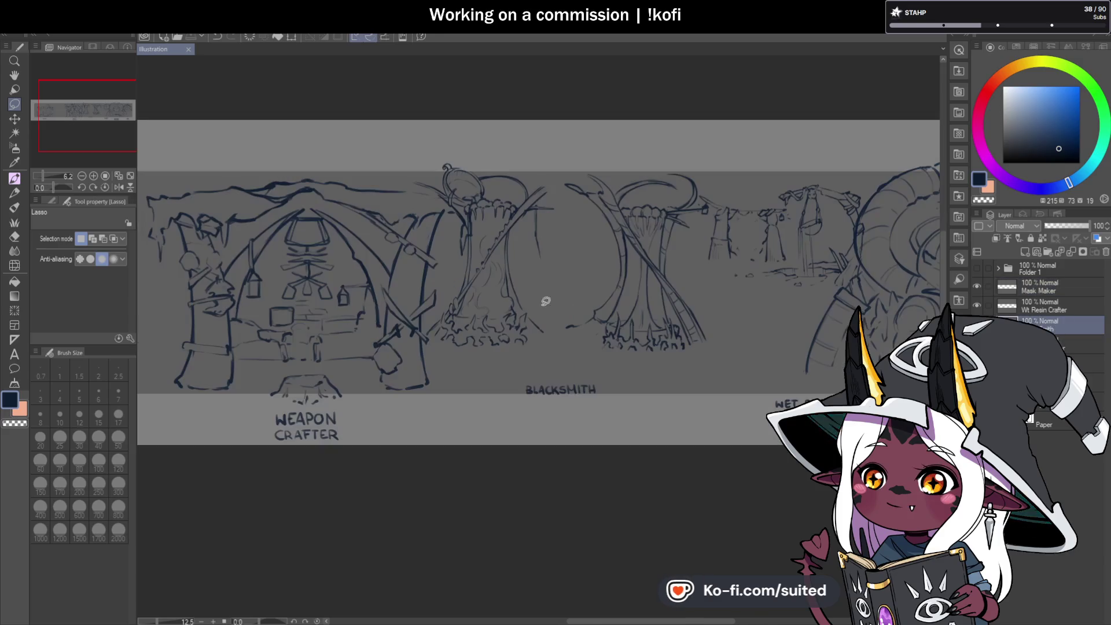
{"action": "scroll", "coordinate": [551, 302], "scroll_direction": "down", "scroll_amount": 2}
{"action": "scroll", "coordinate": [663, 293], "scroll_direction": "up", "scroll_amount": 2}
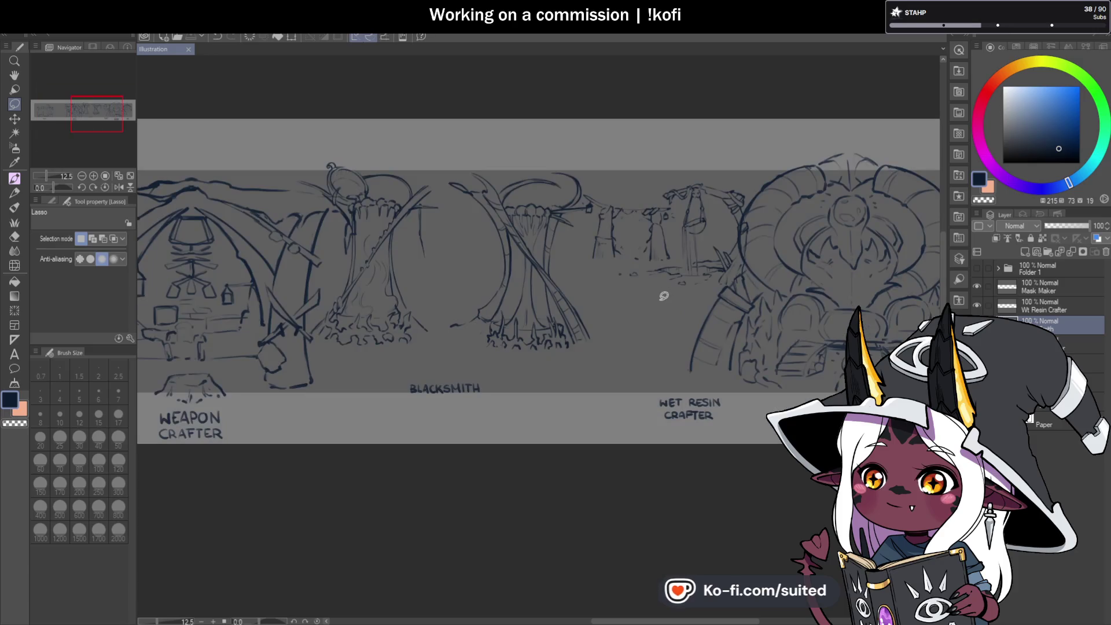
{"action": "key", "text": "ctrl+t"}
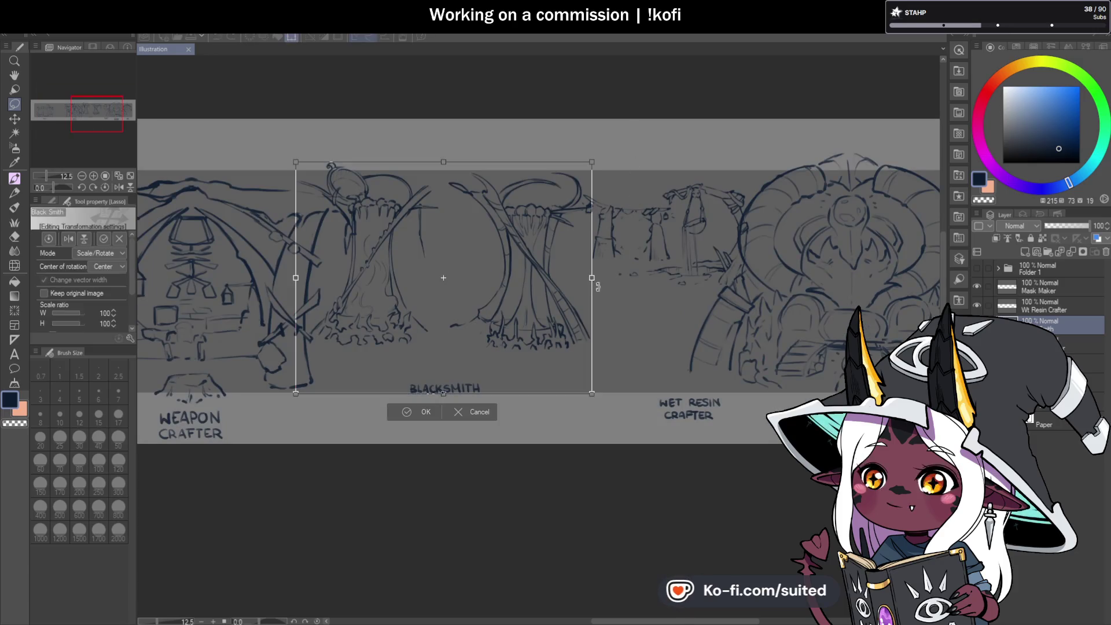
{"action": "left_click_drag", "start_coordinate": [571, 316], "coordinate": [573, 326]}
{"action": "left_click", "coordinate": [439, 417]}
Lower the BLACKSMITH label beneath its workshop
{"action": "mouse_move", "coordinate": [480, 370]}
{"action": "left_mouse_down"}
{"action": "mouse_move", "coordinate": [387, 408]}
{"action": "mouse_move", "coordinate": [481, 369]}
{"action": "mouse_move", "coordinate": [494, 422]}
{"action": "left_mouse_up"}
{"action": "key", "text": "ctrl+t"}
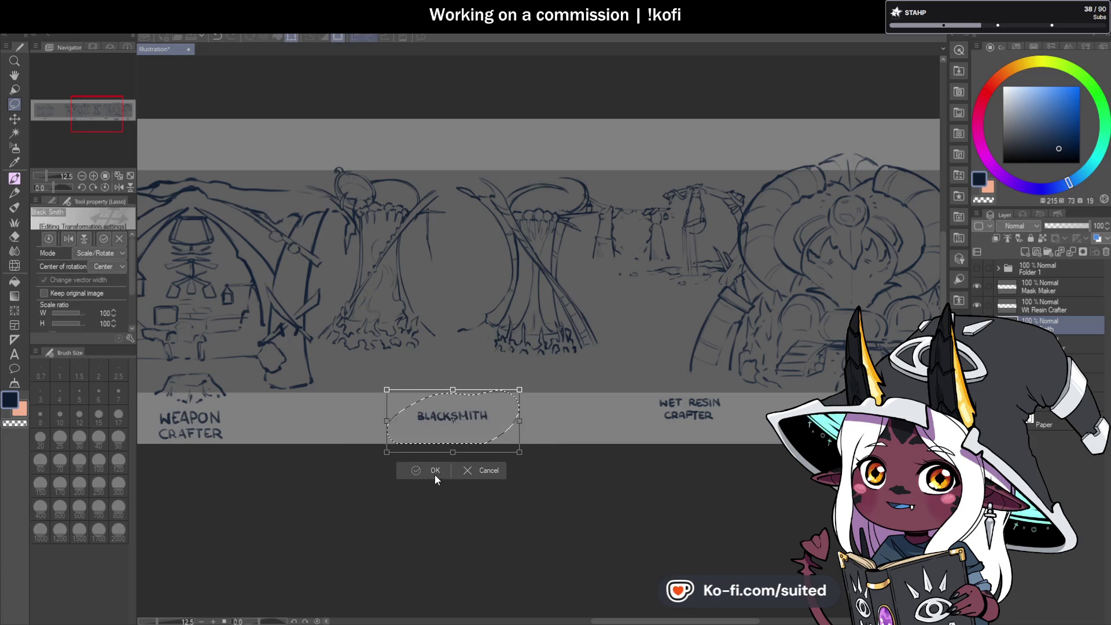
{"action": "left_click", "coordinate": [433, 472]}
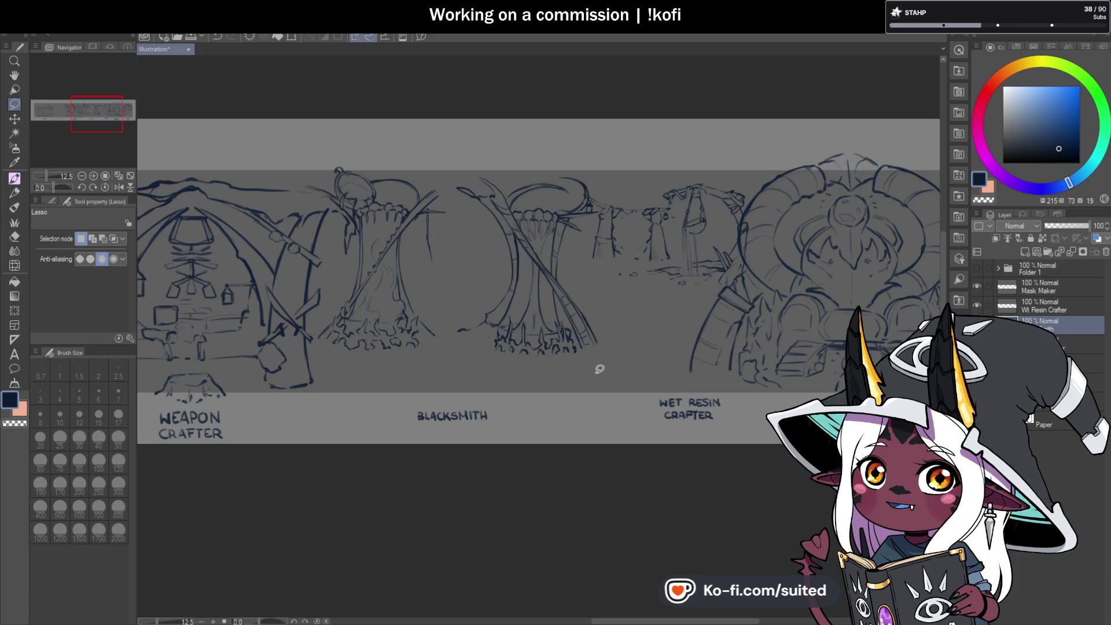
{"action": "scroll", "coordinate": [680, 242], "scroll_direction": "down", "scroll_amount": 3}
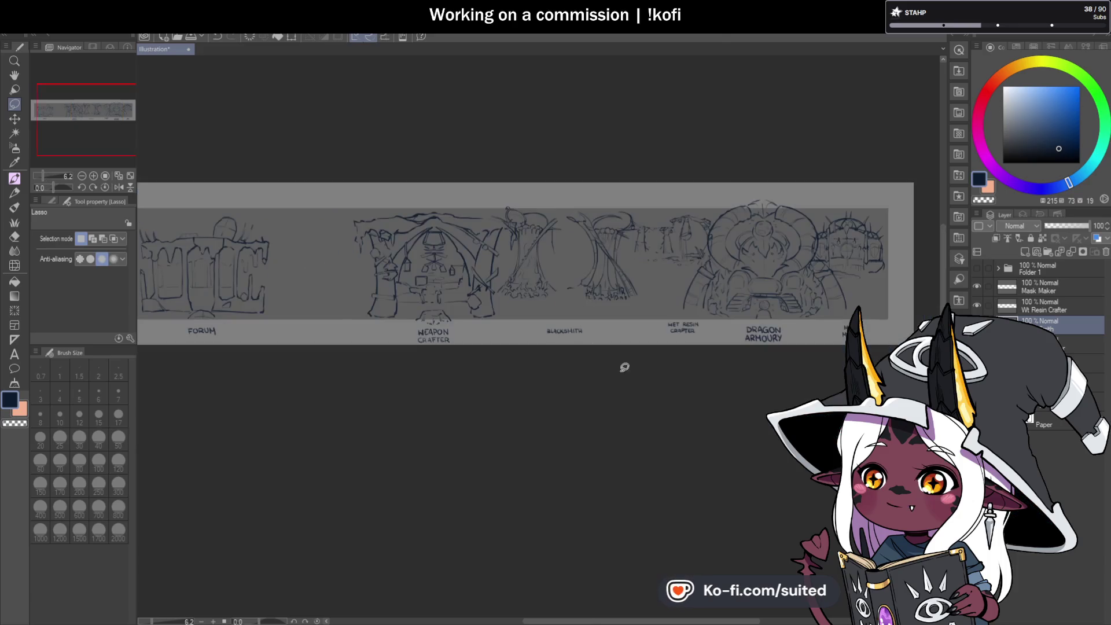
{"action": "scroll", "coordinate": [604, 357], "scroll_direction": "up", "scroll_amount": 3}
Shift the WET RESIN CRAFTER label slightly left on its layer, then deselect
{"action": "mouse_move", "coordinate": [622, 291]}
{"action": "left_mouse_down"}
{"action": "mouse_move", "coordinate": [580, 291]}
{"action": "mouse_move", "coordinate": [636, 298]}
{"action": "left_mouse_up"}
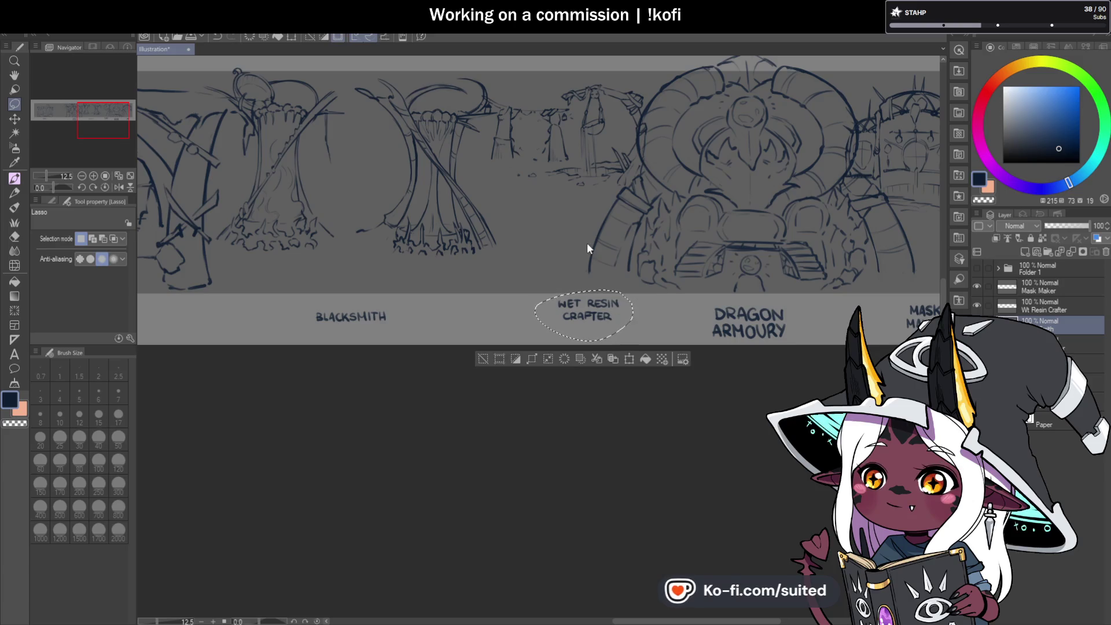
{"action": "left_click", "coordinate": [1053, 305]}
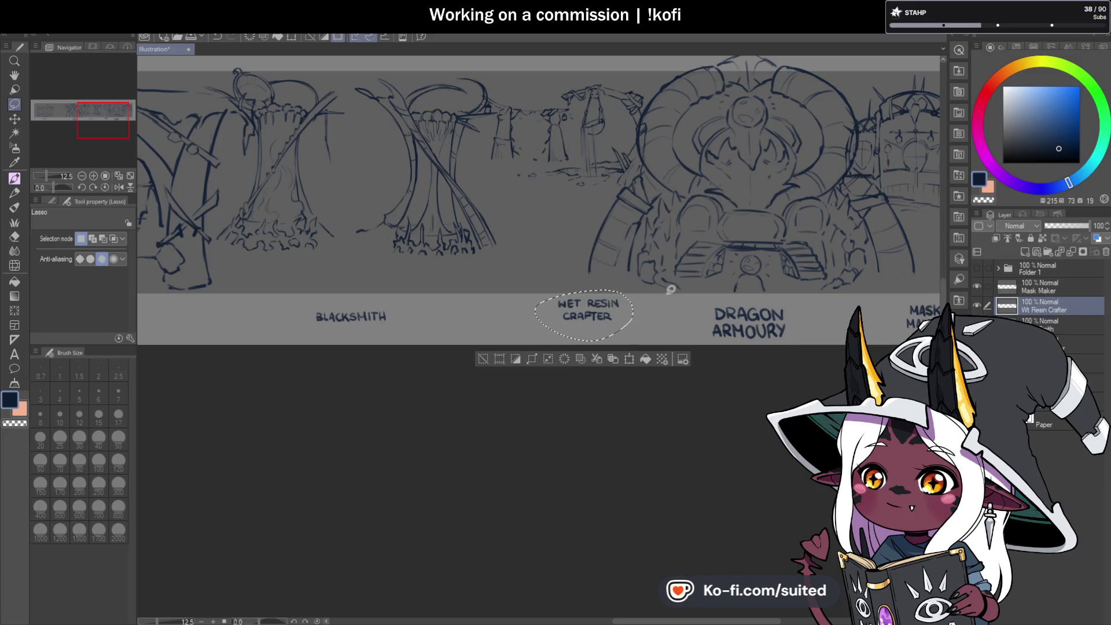
{"action": "key", "text": "ctrl+t"}
{"action": "left_click_drag", "start_coordinate": [609, 327], "coordinate": [584, 332]}
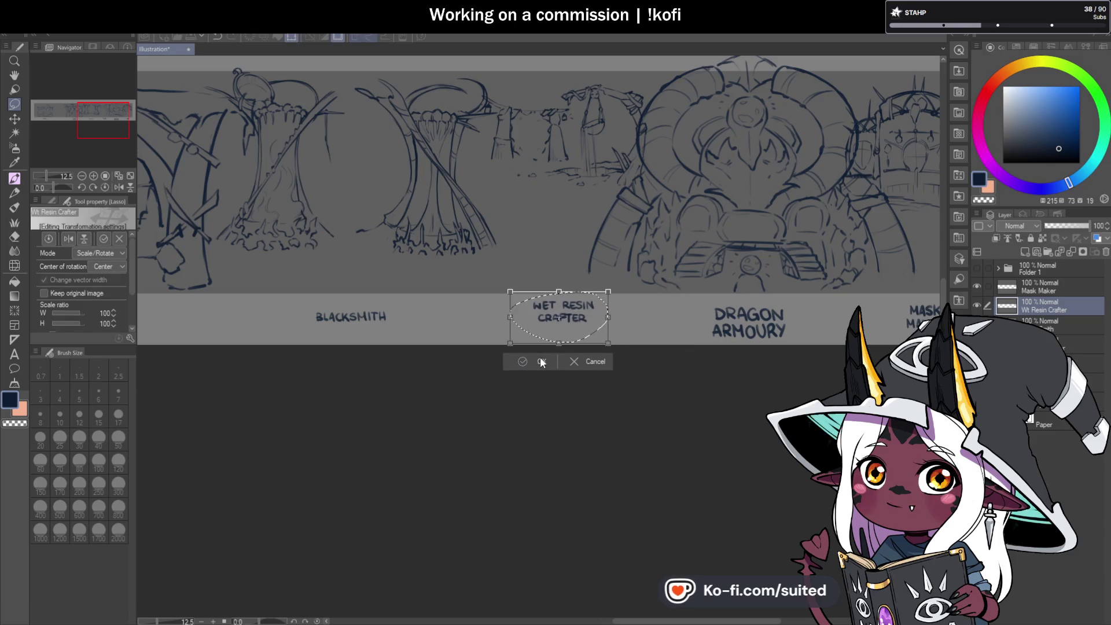
{"action": "left_click", "coordinate": [542, 361]}
{"action": "key", "text": "ctrl+d"}
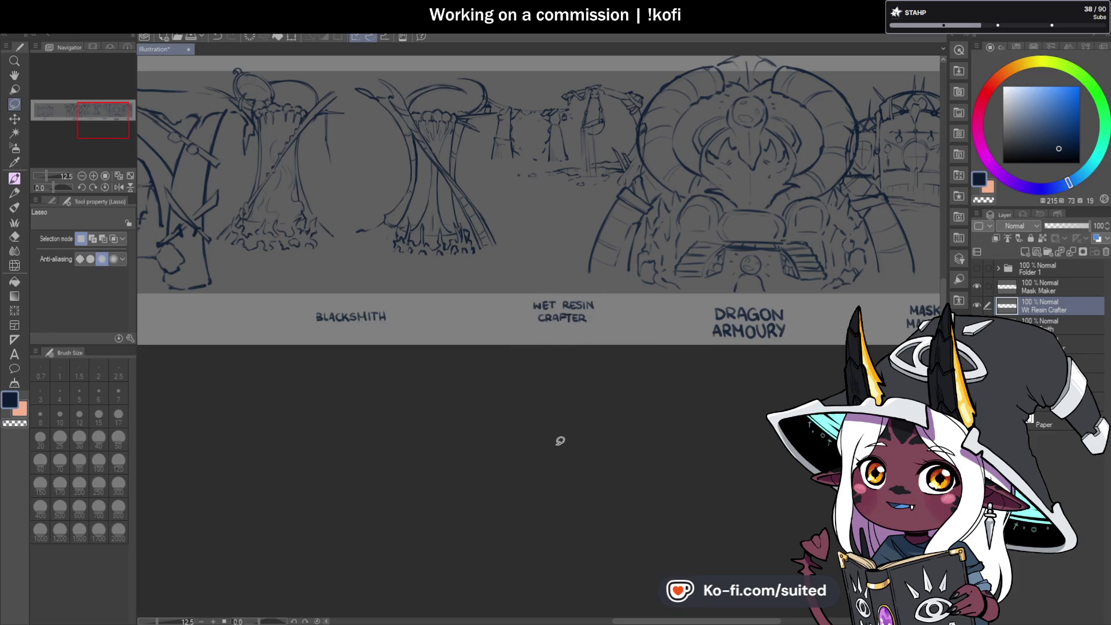
Lasso and transform the DRAGON ARMOURY label into place
{"action": "mouse_move", "coordinate": [787, 299]}
{"action": "left_mouse_down"}
{"action": "mouse_move", "coordinate": [692, 331]}
{"action": "mouse_move", "coordinate": [810, 308]}
{"action": "left_mouse_up"}
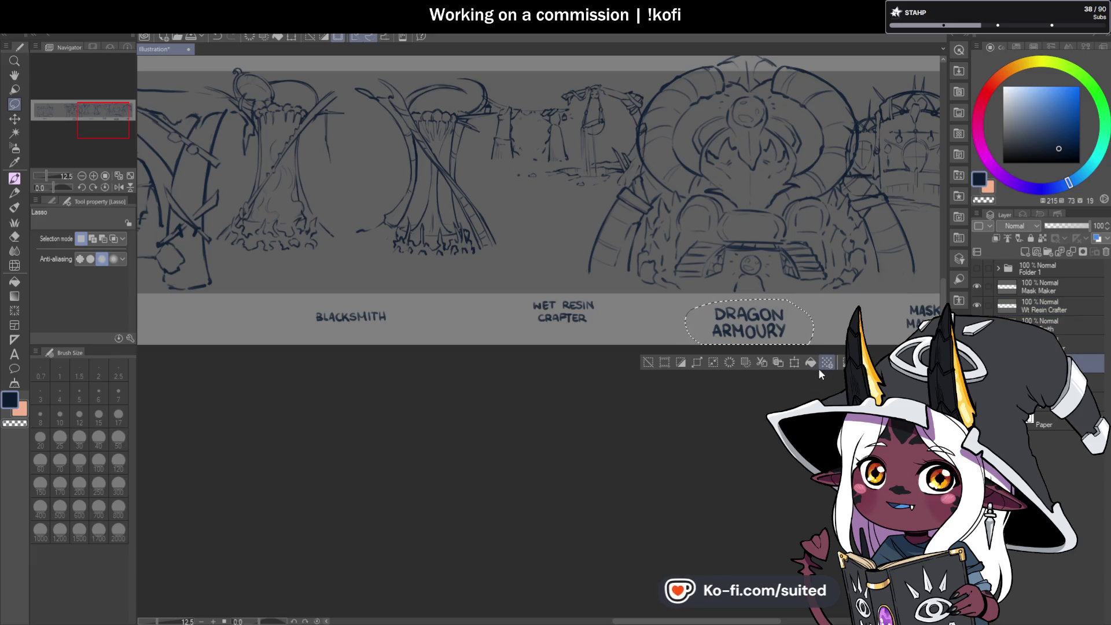
{"action": "left_click", "coordinate": [794, 361]}
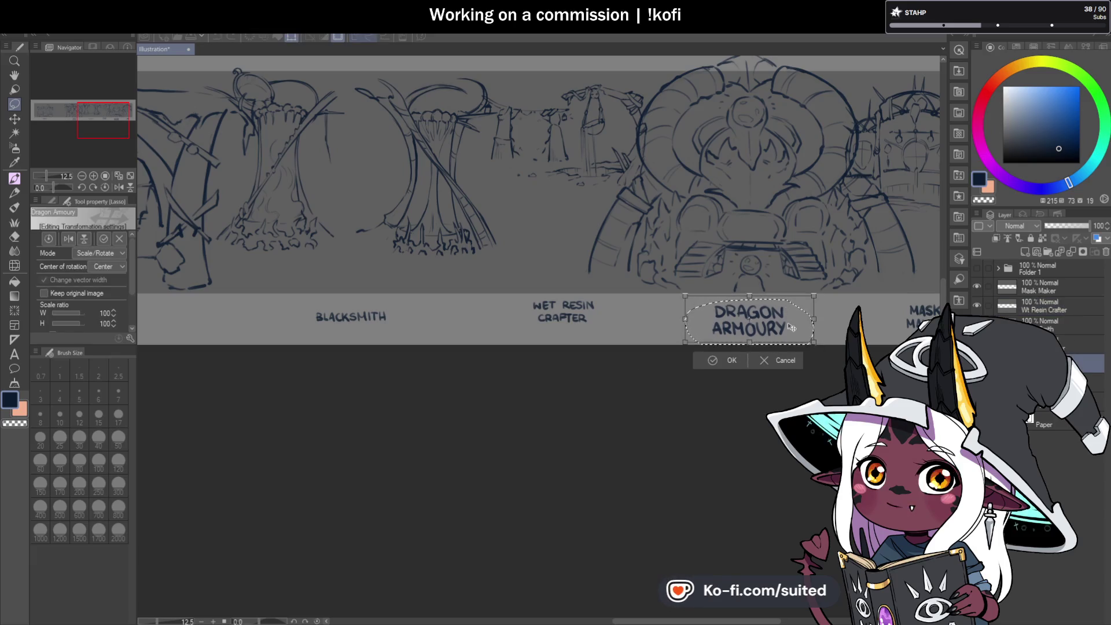
{"action": "left_click", "coordinate": [724, 360]}
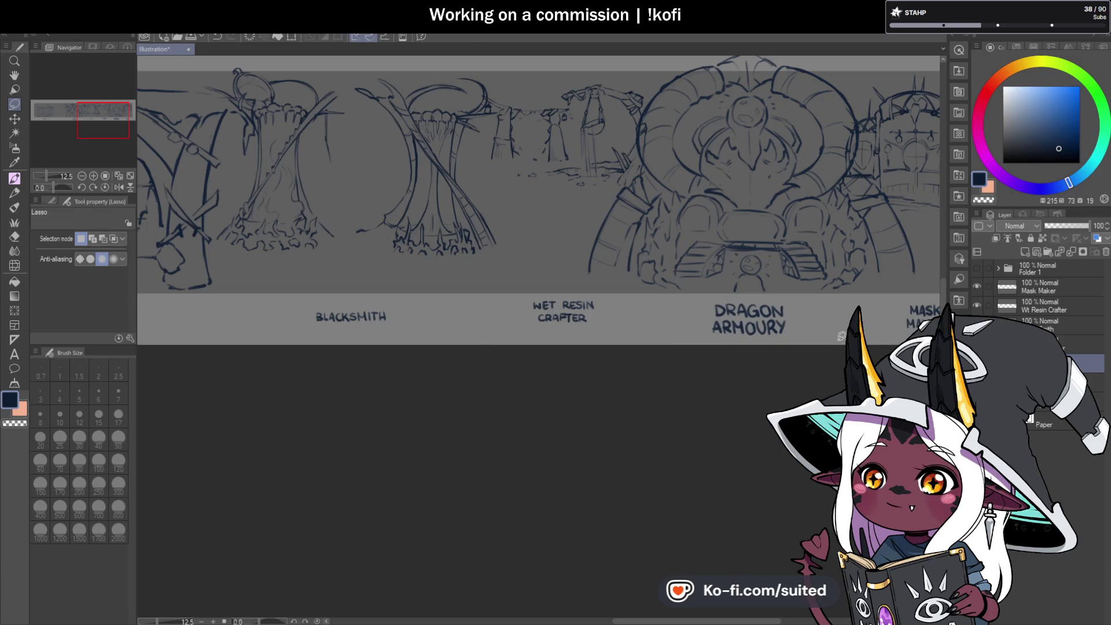
{"action": "scroll", "coordinate": [841, 336], "scroll_direction": "down", "scroll_amount": 5}
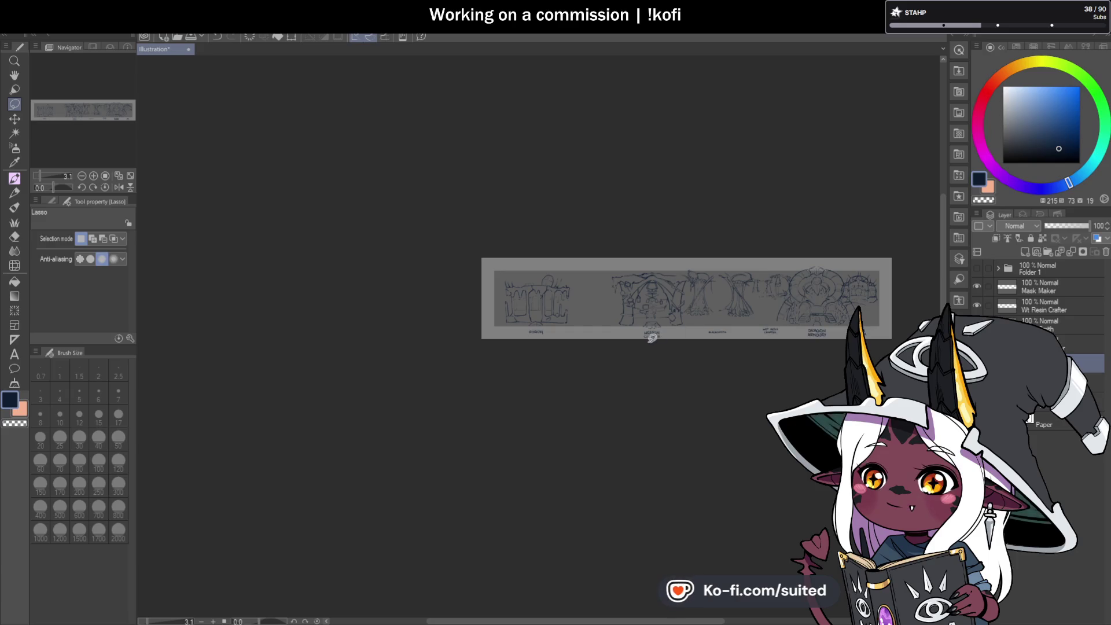
{"action": "scroll", "coordinate": [889, 343], "scroll_direction": "up", "scroll_amount": 5}
{"action": "scroll", "coordinate": [889, 344], "scroll_direction": "down", "scroll_amount": 2}
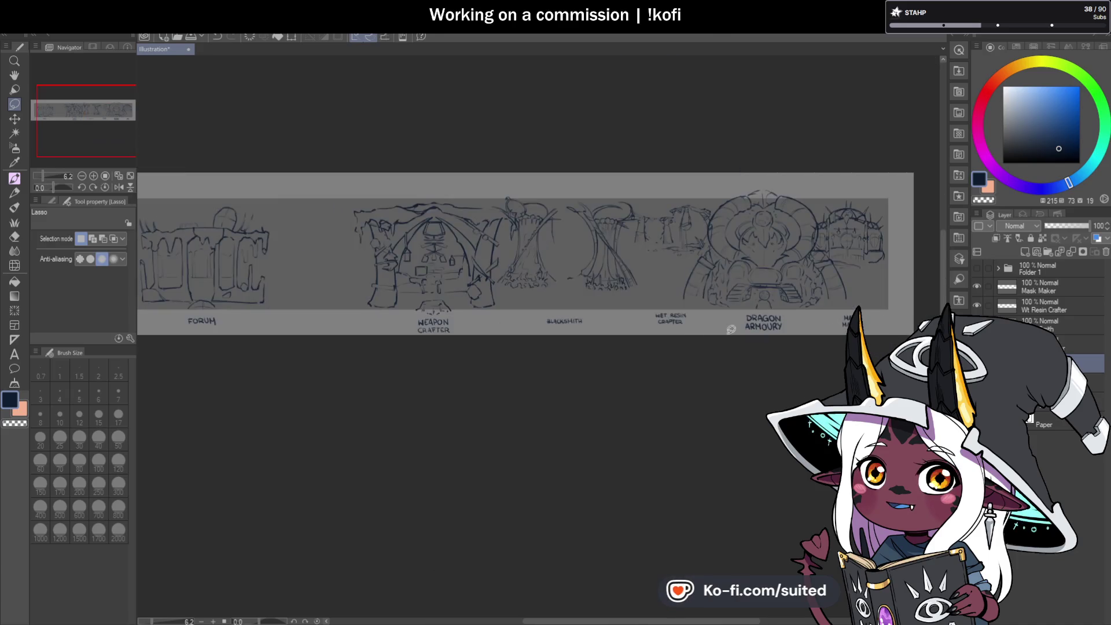
{"action": "scroll", "coordinate": [377, 336], "scroll_direction": "up", "scroll_amount": 4}
Raise the WEAPON CRAFTER label slightly, then deselect
{"action": "mouse_move", "coordinate": [631, 261]}
{"action": "left_mouse_down"}
{"action": "mouse_move", "coordinate": [492, 316]}
{"action": "mouse_move", "coordinate": [637, 262]}
{"action": "left_mouse_up"}
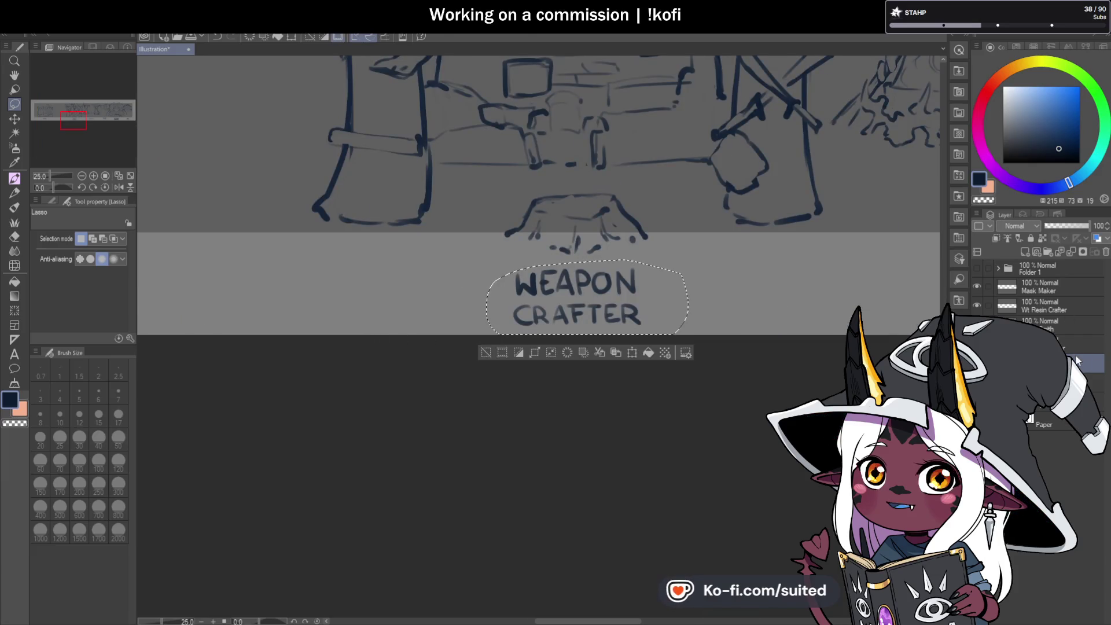
{"action": "key", "text": "ctrl+t"}
{"action": "left_click_drag", "start_coordinate": [644, 311], "coordinate": [644, 307]}
{"action": "left_click", "coordinate": [581, 348]}
{"action": "key", "text": "ctrl+d"}
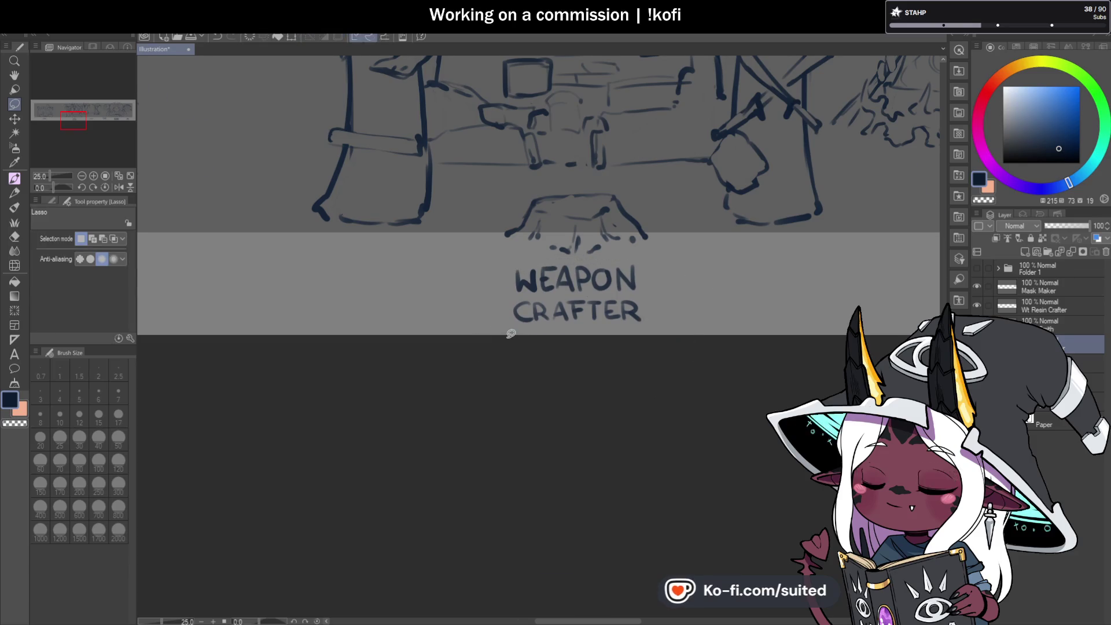
{"action": "scroll", "coordinate": [511, 335], "scroll_direction": "down", "scroll_amount": 8}
{"action": "scroll", "coordinate": [640, 323], "scroll_direction": "up", "scroll_amount": 3}
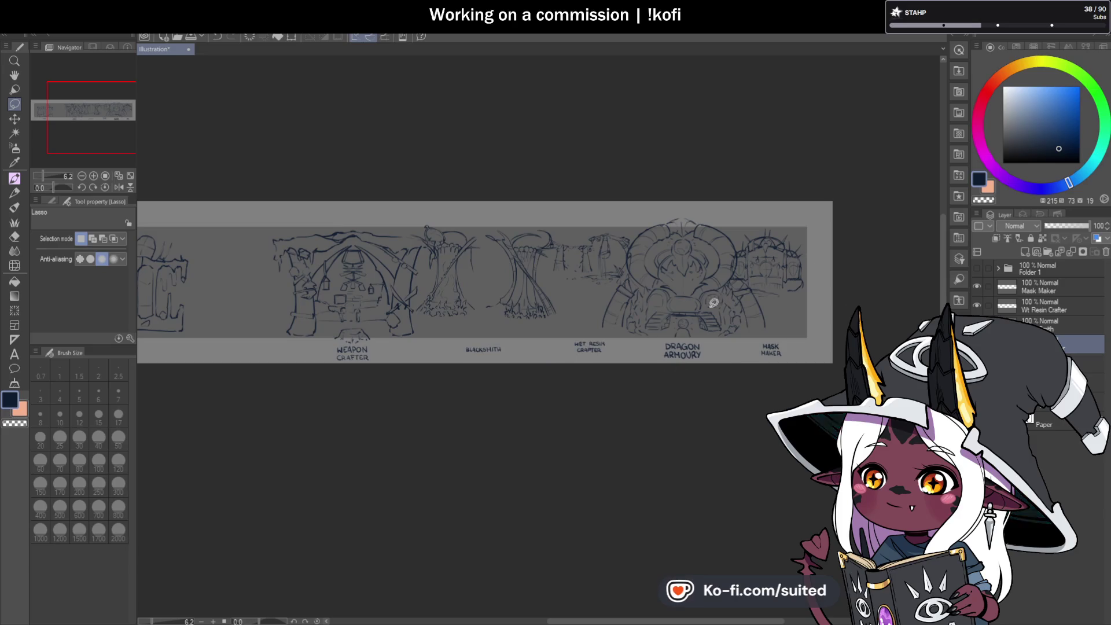
{"action": "scroll", "coordinate": [393, 289], "scroll_direction": "down", "scroll_amount": 2}
{"action": "scroll", "coordinate": [356, 324], "scroll_direction": "up", "scroll_amount": 2}
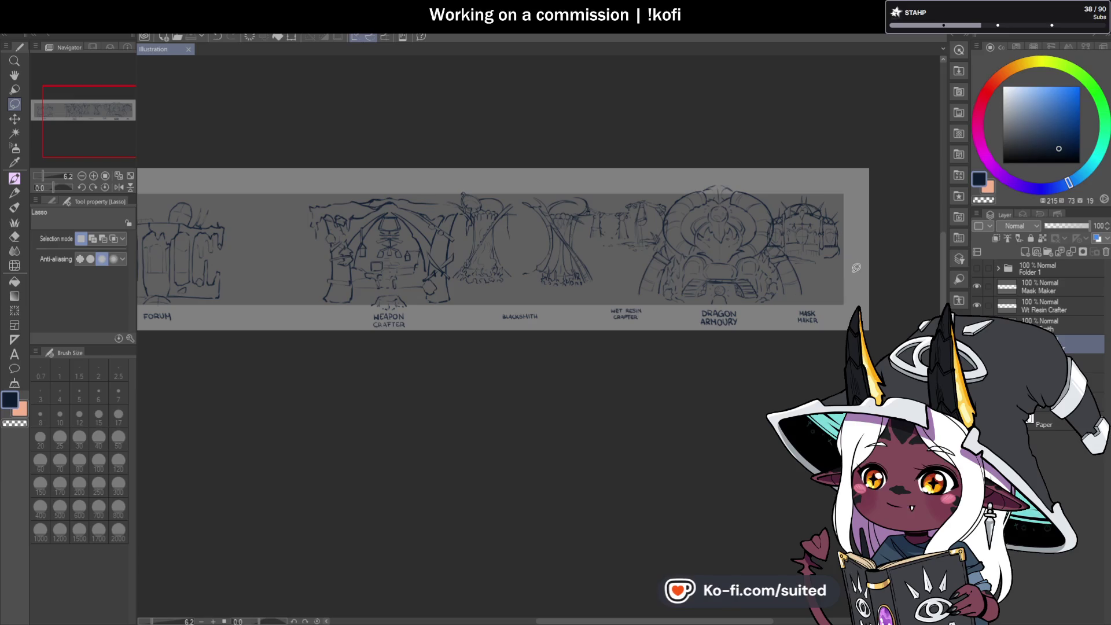
Review the banner strip, then show and select Folder 1 to reveal the navy circle
{"action": "scroll", "coordinate": [856, 278], "scroll_direction": "down", "scroll_amount": 1}
{"action": "scroll", "coordinate": [714, 385], "scroll_direction": "up", "scroll_amount": 1}
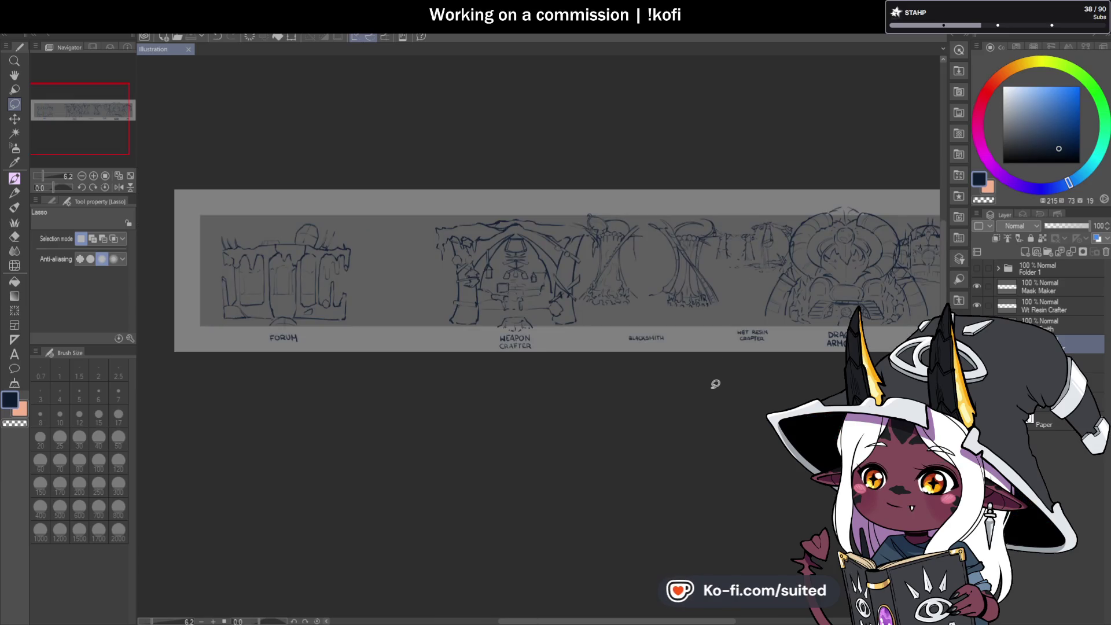
{"action": "scroll", "coordinate": [792, 246], "scroll_direction": "up", "scroll_amount": 5}
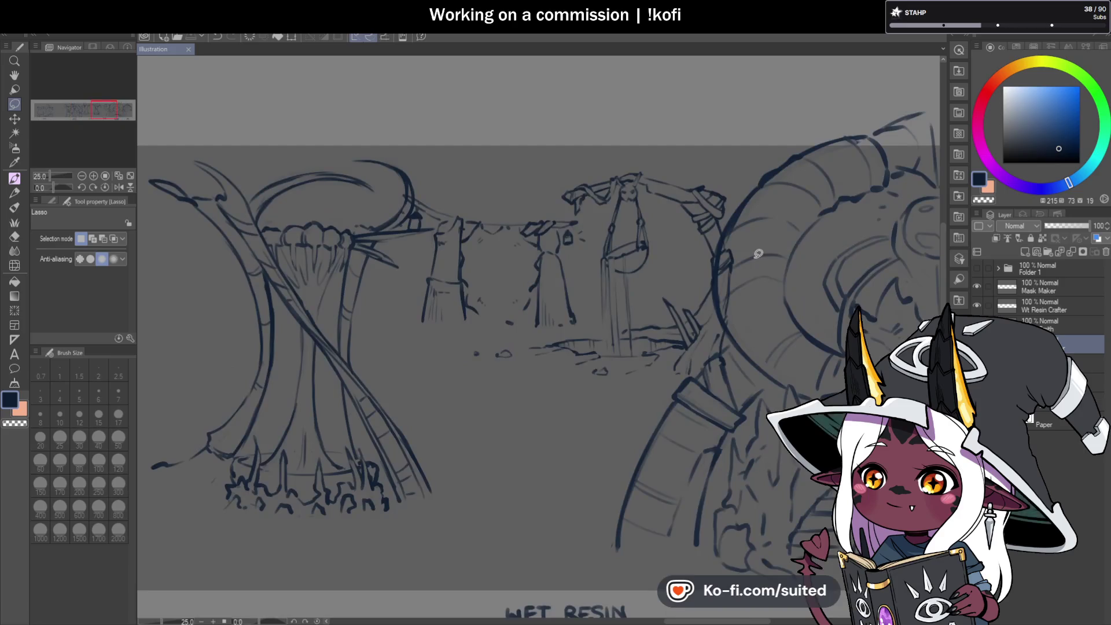
{"action": "scroll", "coordinate": [509, 277], "scroll_direction": "down", "scroll_amount": 5}
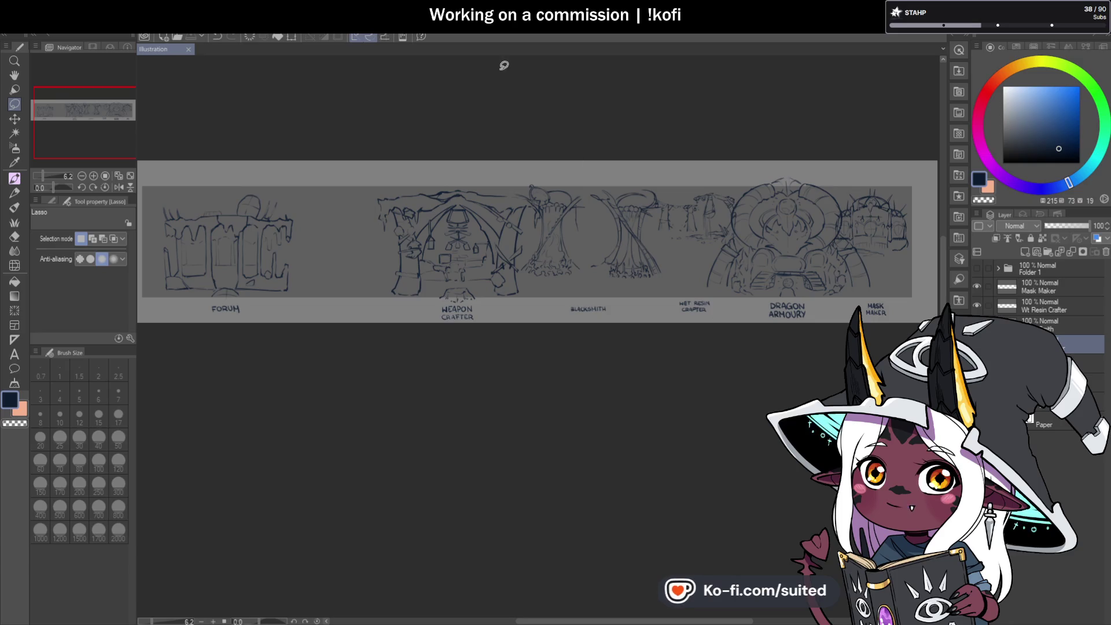
{"action": "scroll", "coordinate": [637, 272], "scroll_direction": "up", "scroll_amount": 5}
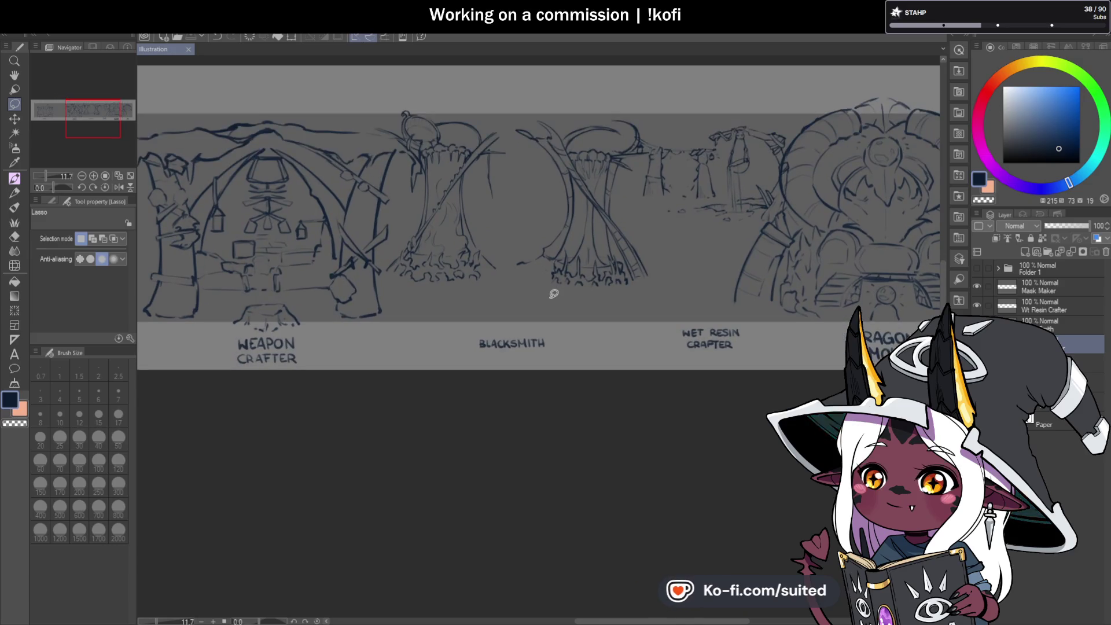
{"action": "scroll", "coordinate": [554, 293], "scroll_direction": "down", "scroll_amount": 5}
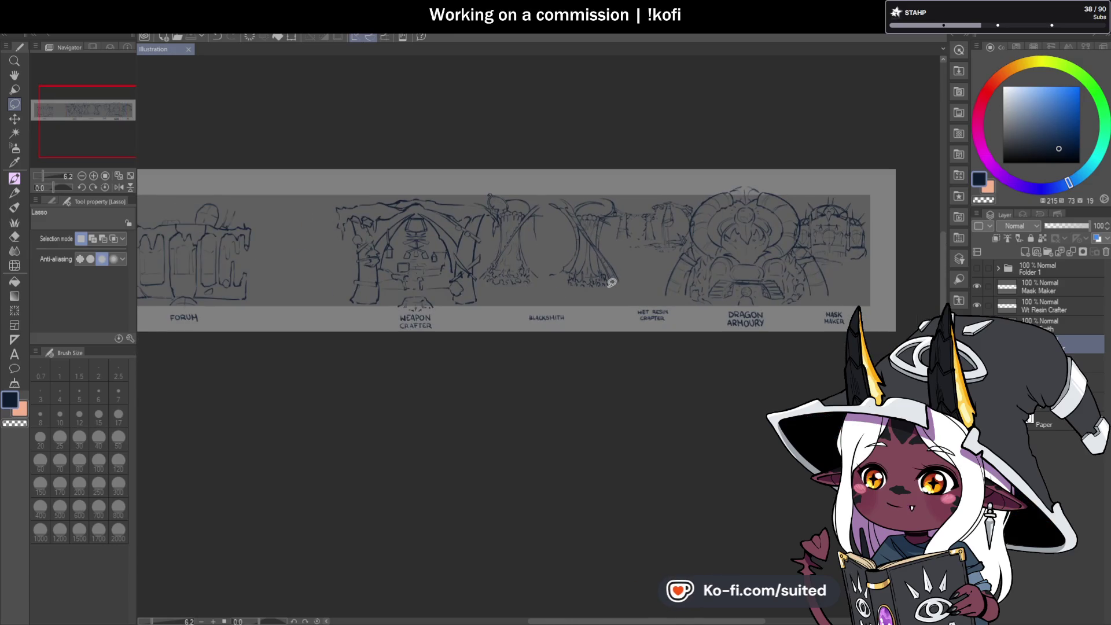
{"action": "left_click", "coordinate": [1042, 271]}
{"action": "left_click", "coordinate": [978, 267]}
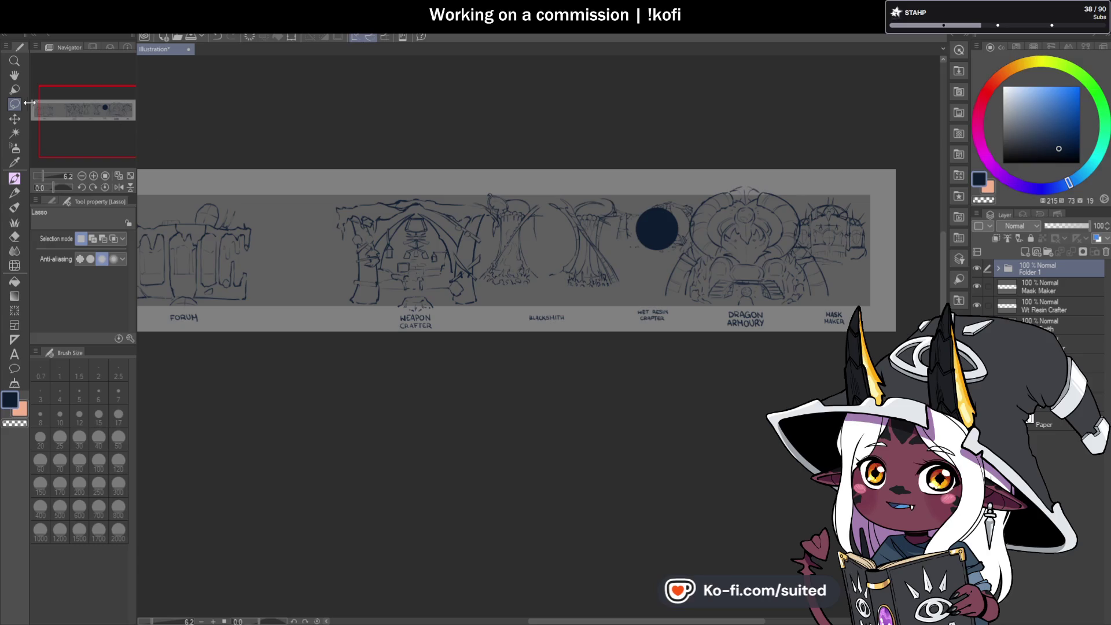
Move the navy circle onto the Blacksmith sketch with the Move layer tool, then hide Folder 1
{"action": "left_click", "coordinate": [17, 119]}
{"action": "mouse_move", "coordinate": [661, 232]}
{"action": "left_mouse_down"}
{"action": "mouse_move", "coordinate": [748, 249]}
{"action": "mouse_move", "coordinate": [757, 265]}
{"action": "mouse_move", "coordinate": [835, 237]}
{"action": "mouse_move", "coordinate": [544, 248]}
{"action": "mouse_move", "coordinate": [558, 255]}
{"action": "mouse_move", "coordinate": [429, 248]}
{"action": "mouse_move", "coordinate": [418, 262]}
{"action": "mouse_move", "coordinate": [173, 254]}
{"action": "mouse_move", "coordinate": [179, 269]}
{"action": "mouse_move", "coordinate": [179, 258]}
{"action": "mouse_move", "coordinate": [219, 258]}
{"action": "mouse_move", "coordinate": [224, 274]}
{"action": "mouse_move", "coordinate": [559, 260]}
{"action": "mouse_move", "coordinate": [531, 263]}
{"action": "mouse_move", "coordinate": [751, 239]}
{"action": "left_mouse_up"}
{"action": "scroll", "coordinate": [308, 233], "scroll_direction": "down", "scroll_amount": 1}
{"action": "scroll", "coordinate": [158, 250], "scroll_direction": "up", "scroll_amount": 3}
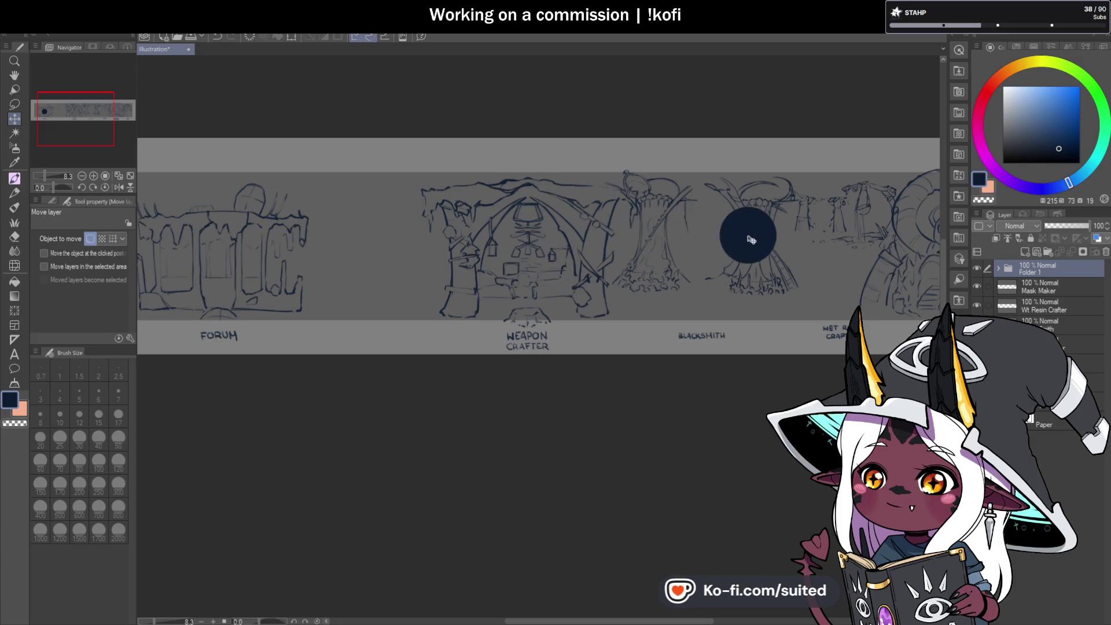
{"action": "scroll", "coordinate": [538, 287], "scroll_direction": "down", "scroll_amount": 2}
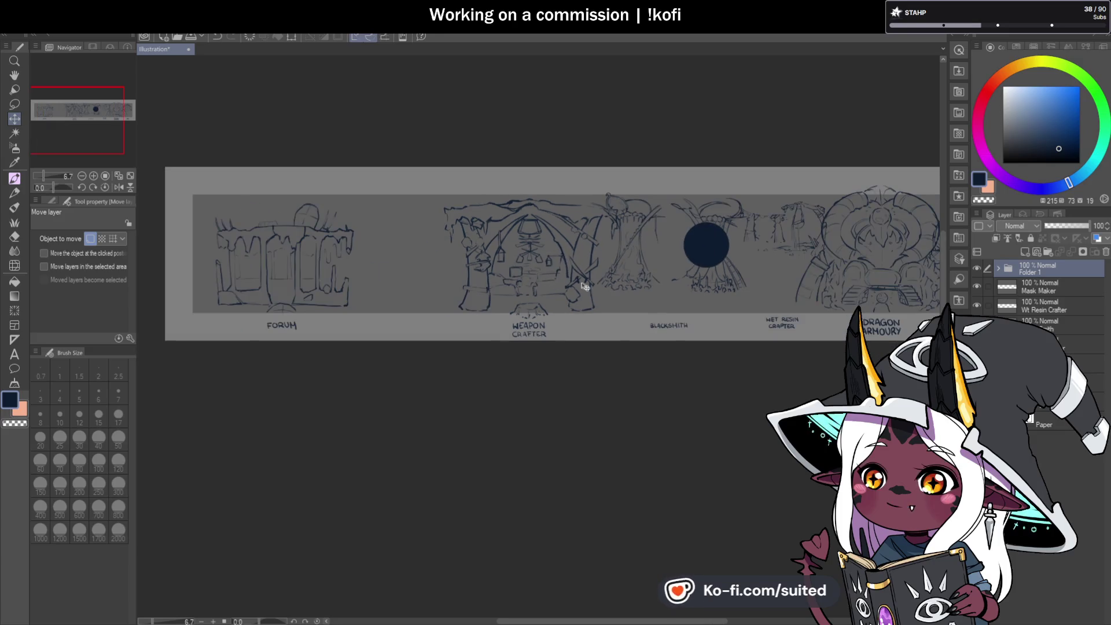
{"action": "left_click", "coordinate": [979, 268]}
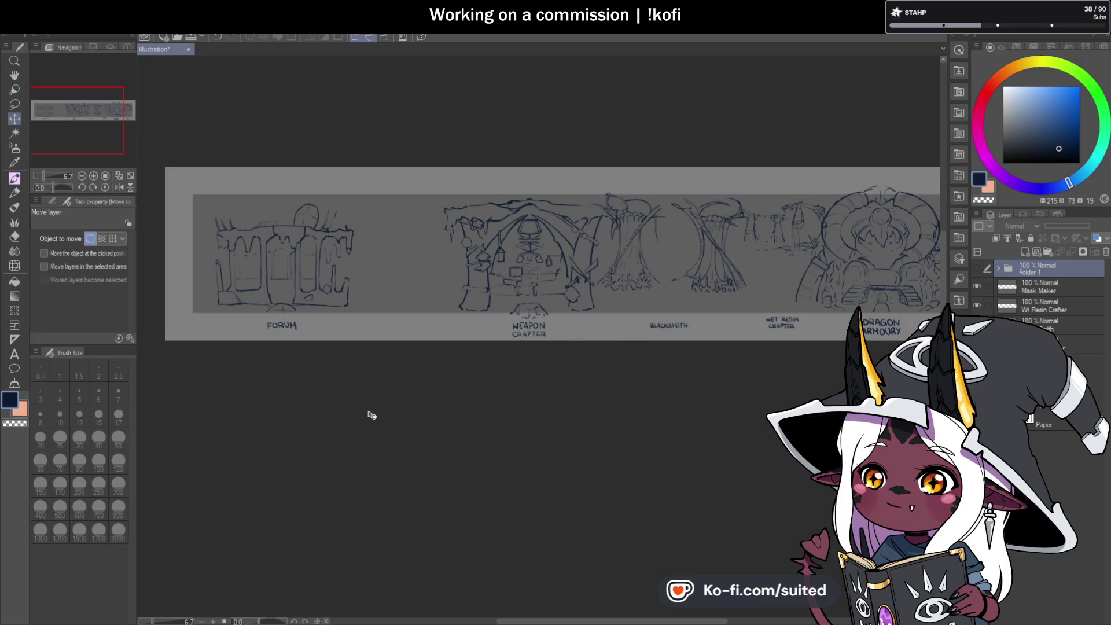